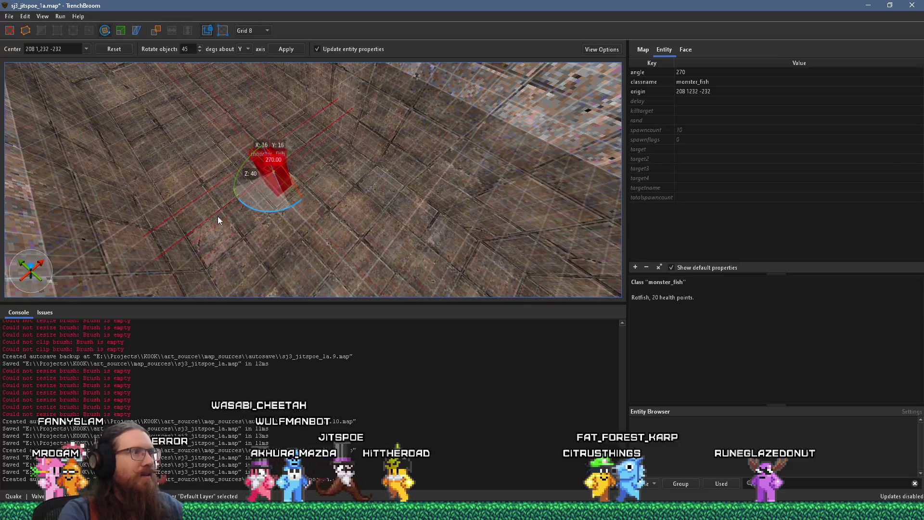
Rotate the monster_fish to face 315 degrees.
mouse_move(224, 218)
left_mouse_down()
mouse_move(313, 214)
mouse_move(301, 218)
left_mouse_up()
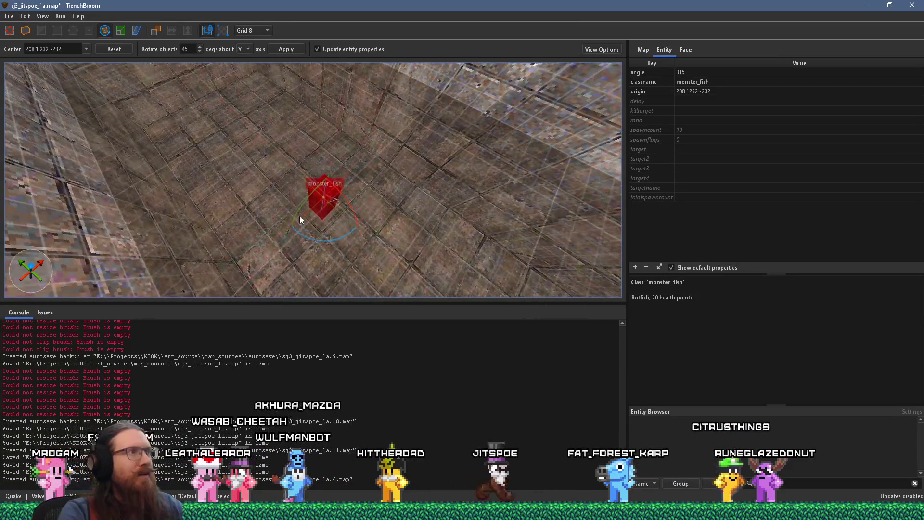
scroll(327, 191, "up", 3)
scroll(322, 148, "up", 4)
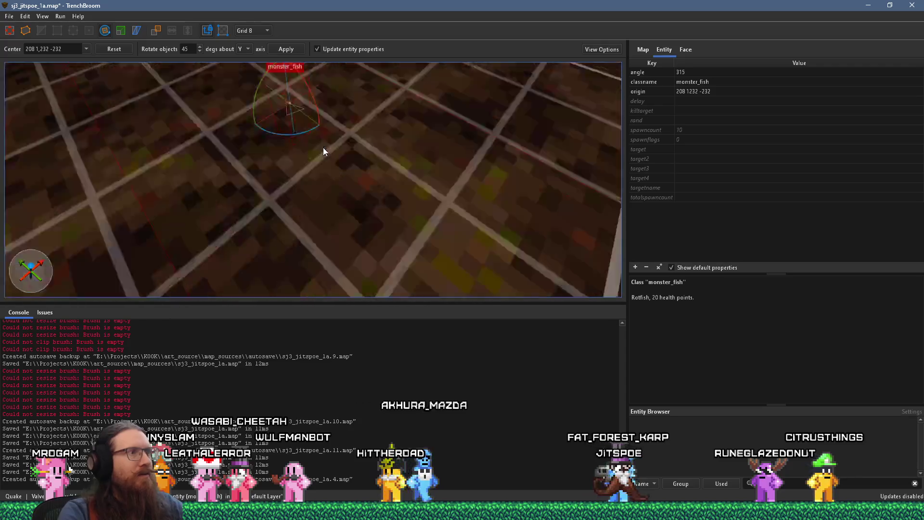
key("Escape")
scroll(302, 125, "down", 6)
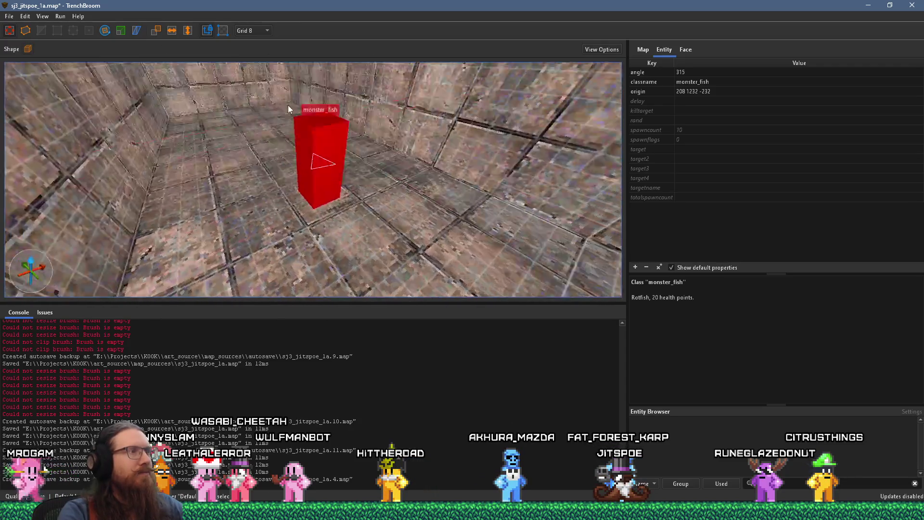
Alt-drag copies of the fish until four stand together in the room.
left_click(318, 160)
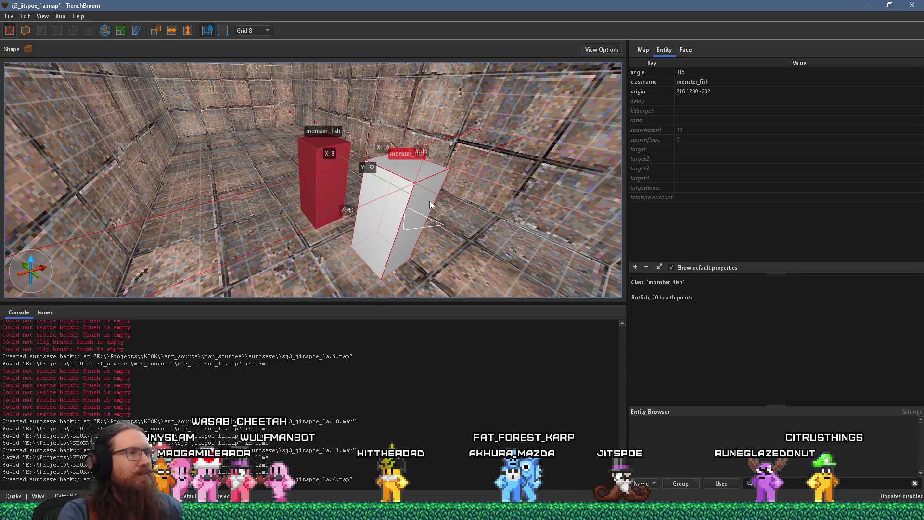
left_click_drag(430, 200, 365, 190)
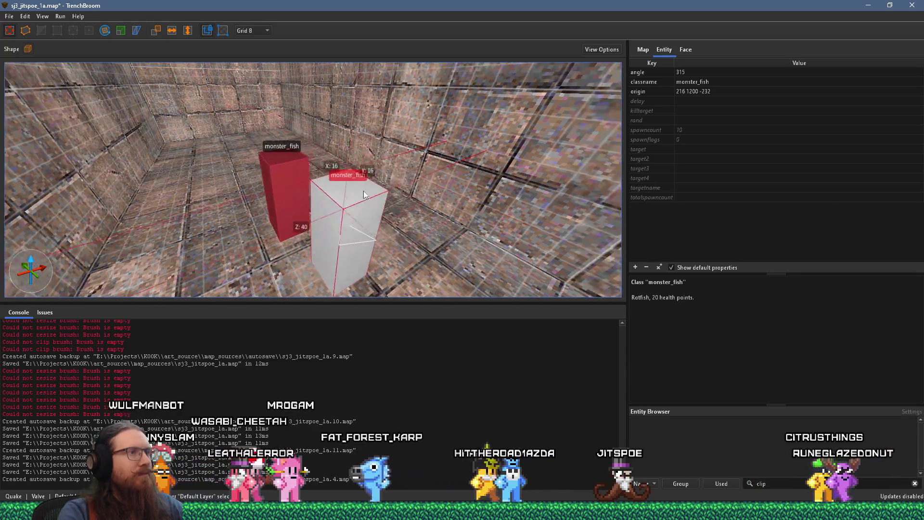
scroll(358, 191, "down", 5)
left_click(299, 204, "ctrl")
mouse_move(298, 204)
left_mouse_down()
mouse_move(290, 132)
mouse_move(270, 141)
left_mouse_up()
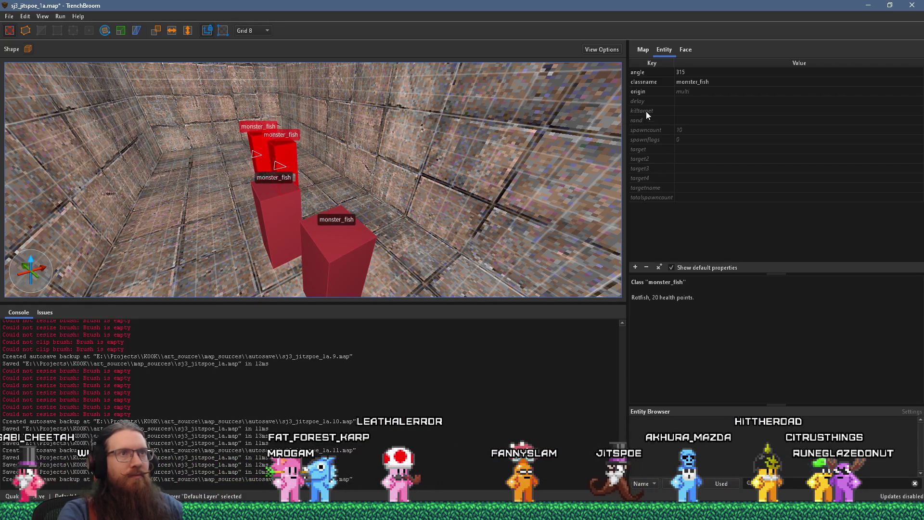
Flag the copied fish Not in Easy and Not in Normal (spawnflags 768), then duplicate them to six.
left_click(650, 140)
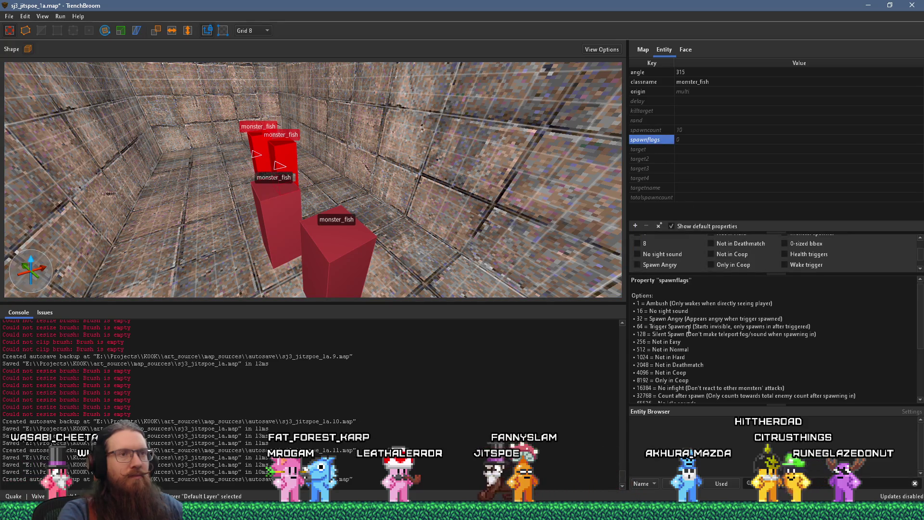
left_click(729, 248)
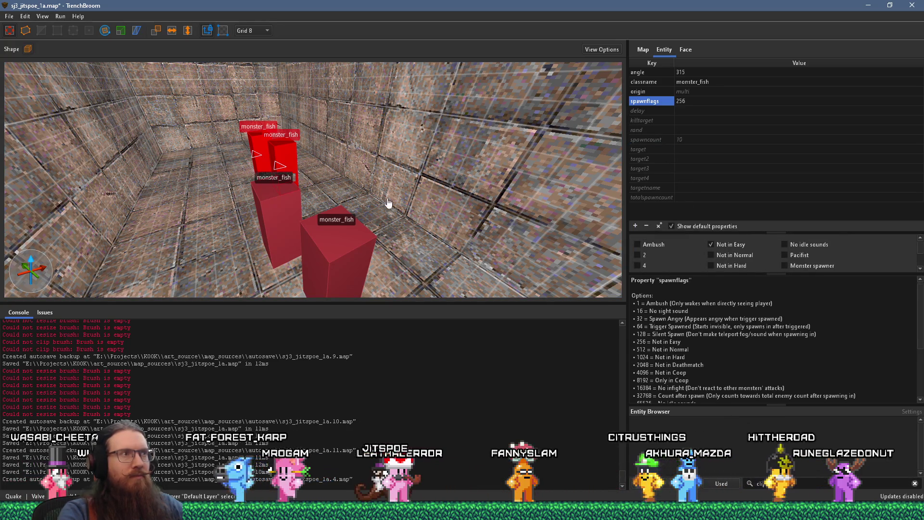
left_click_drag(305, 144, 237, 177)
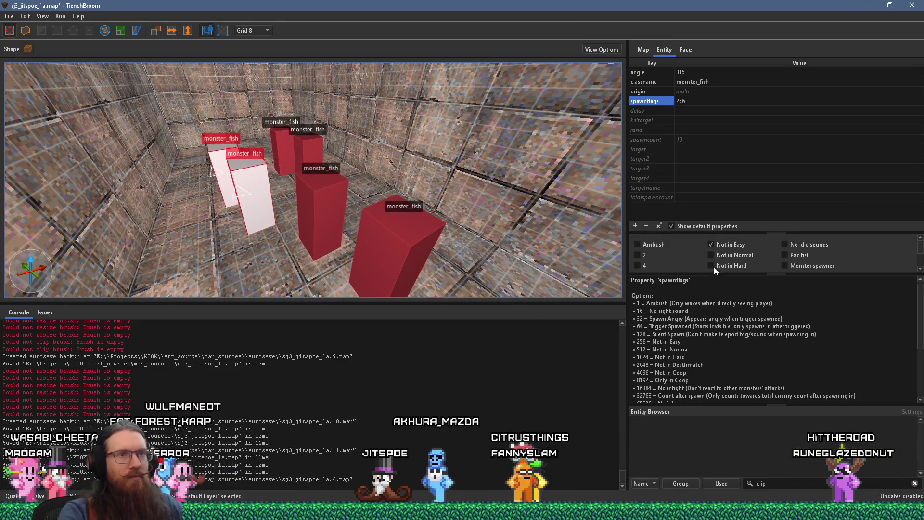
scroll(373, 201, "down", 5)
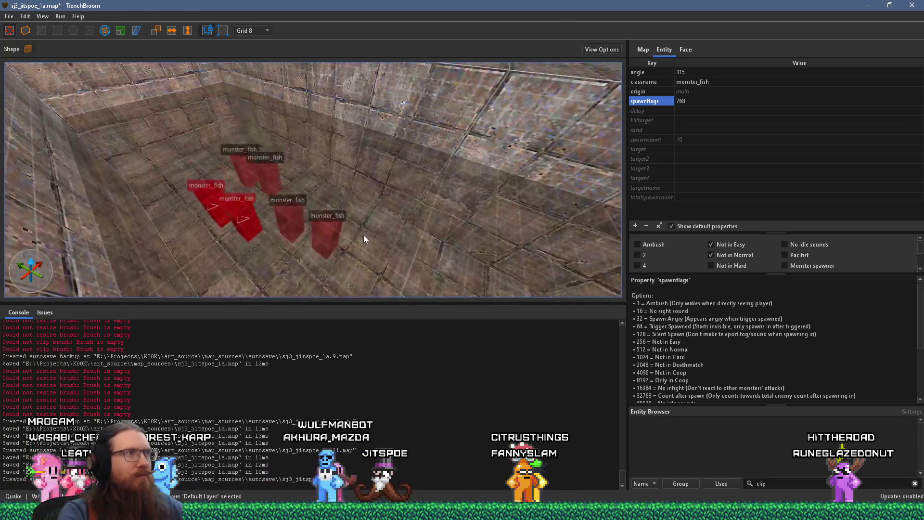
key("Escape")
scroll(302, 220, "down", 8)
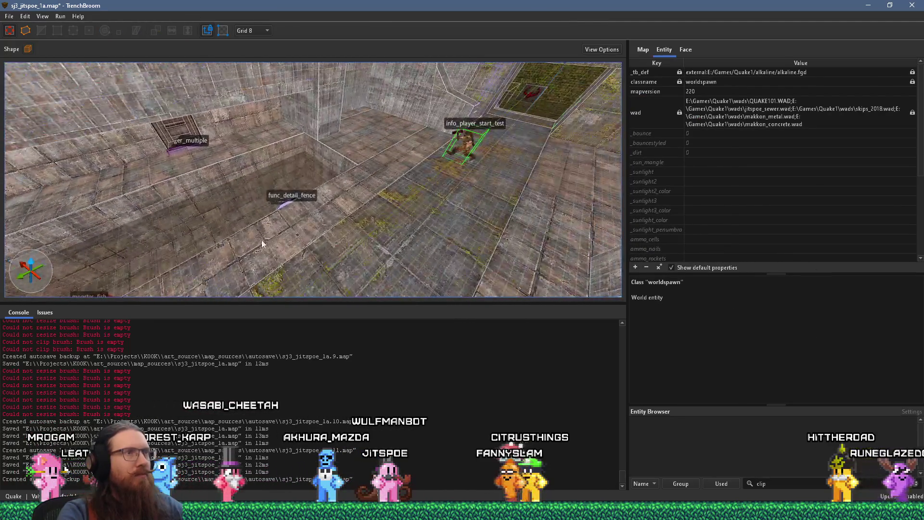
mouse_move(446, 170)
left_mouse_down()
mouse_move(401, 143)
mouse_move(144, 242)
mouse_move(270, 235)
mouse_move(560, 302)
mouse_move(391, 201)
mouse_move(374, 236)
mouse_move(243, 218)
mouse_move(285, 57)
mouse_move(333, 114)
mouse_move(358, 215)
left_mouse_up()
left_click(358, 214)
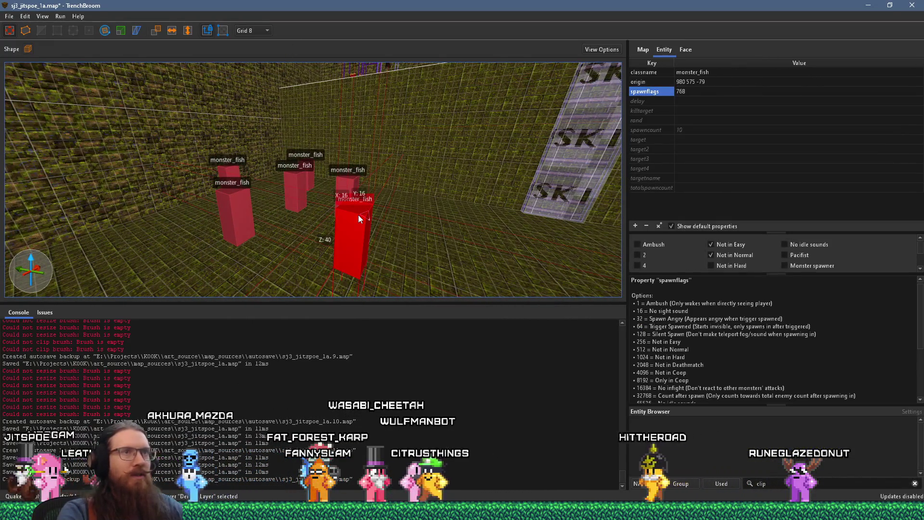
left_click(296, 186)
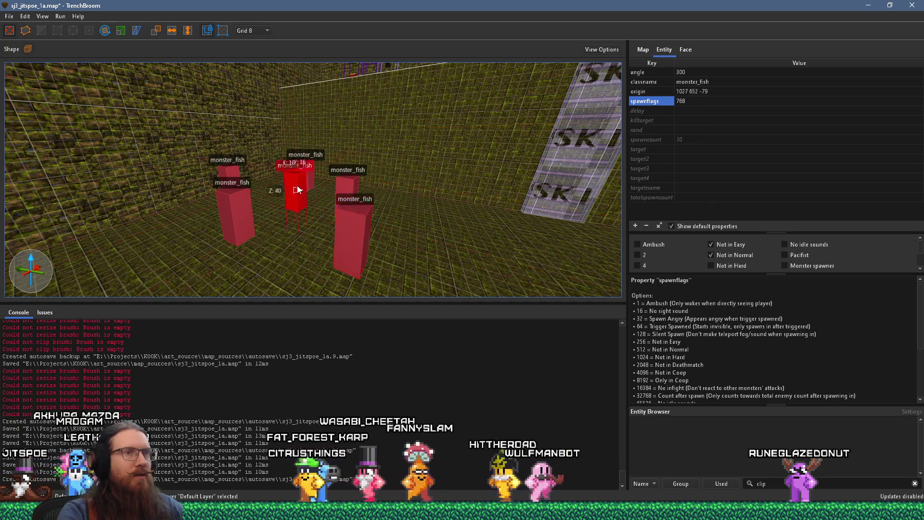
left_click(233, 202)
left_click(232, 177)
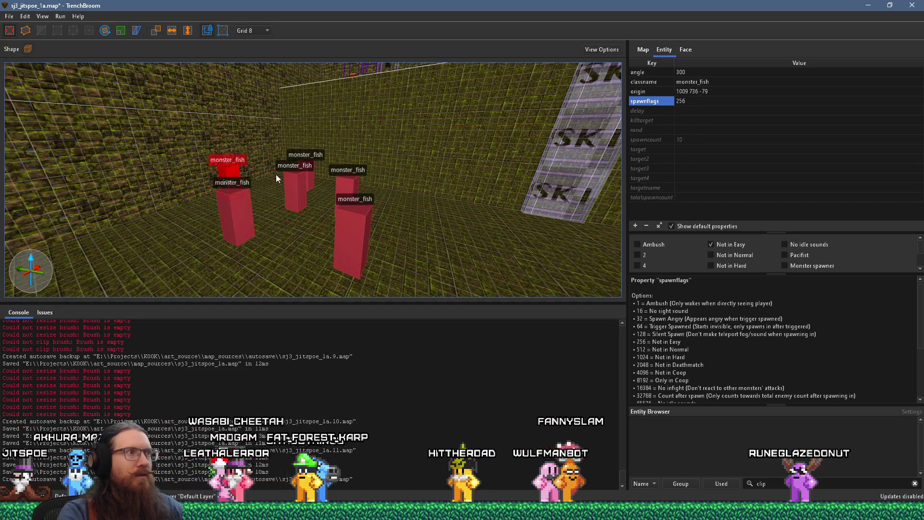
left_click(312, 175)
scroll(404, 194, "down", 5)
left_click(307, 229)
scroll(329, 223, "up", 8)
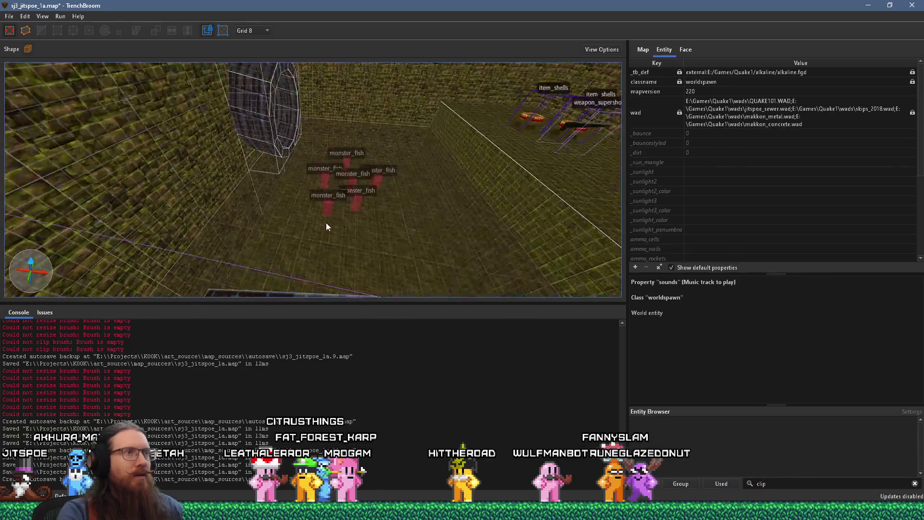
scroll(321, 197, "up", 8)
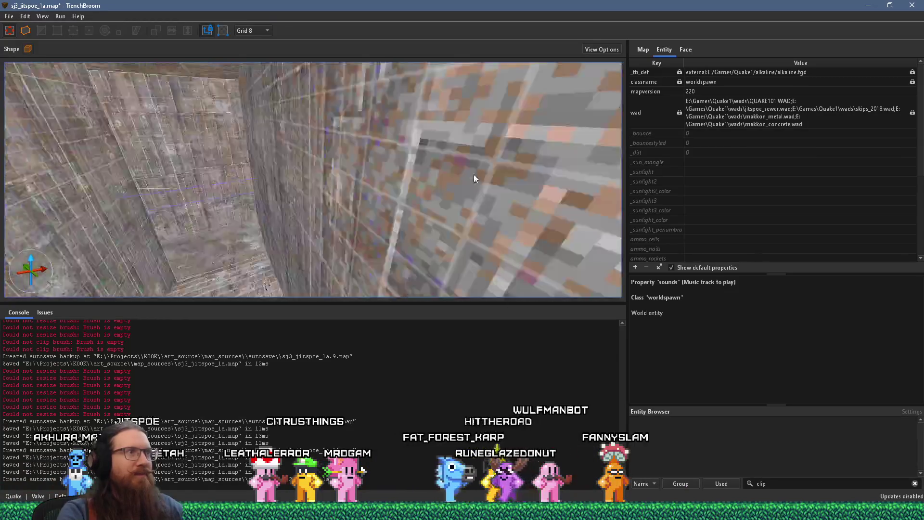
scroll(517, 140, "down", 10)
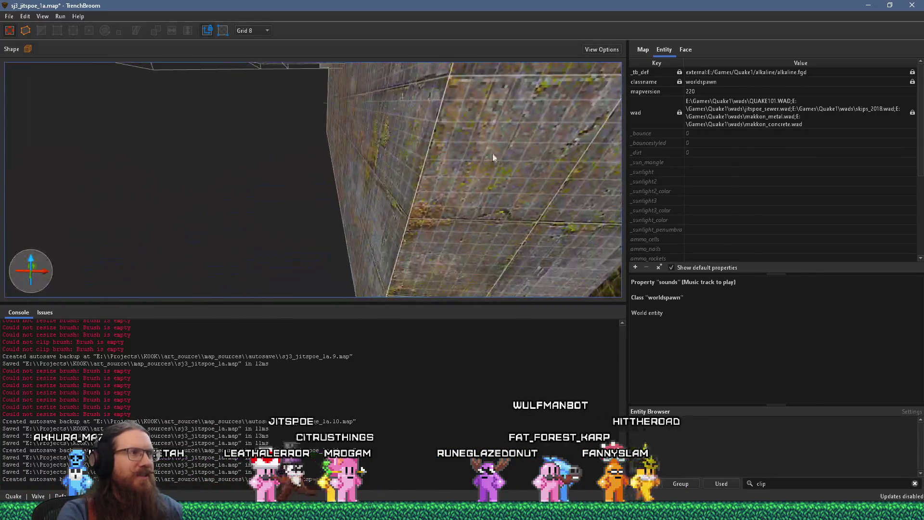
scroll(305, 224, "up", 10)
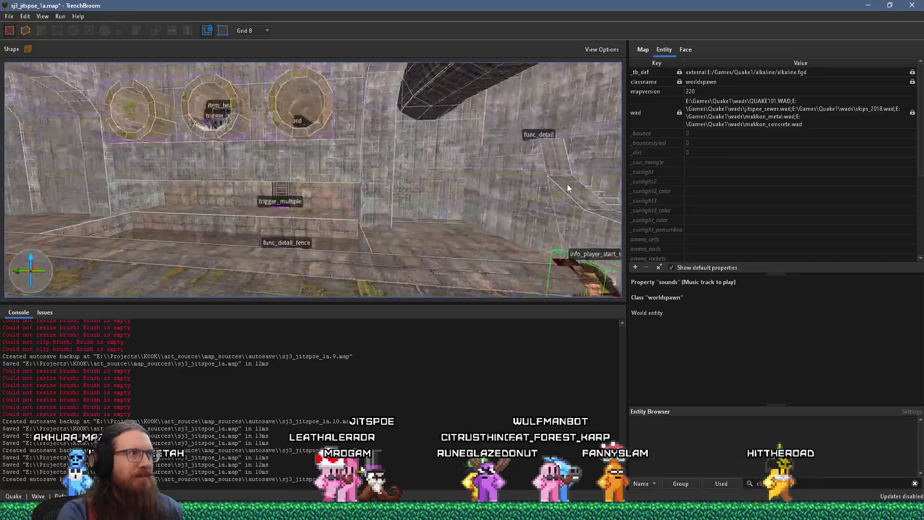
left_click_drag(269, 210, 487, 223)
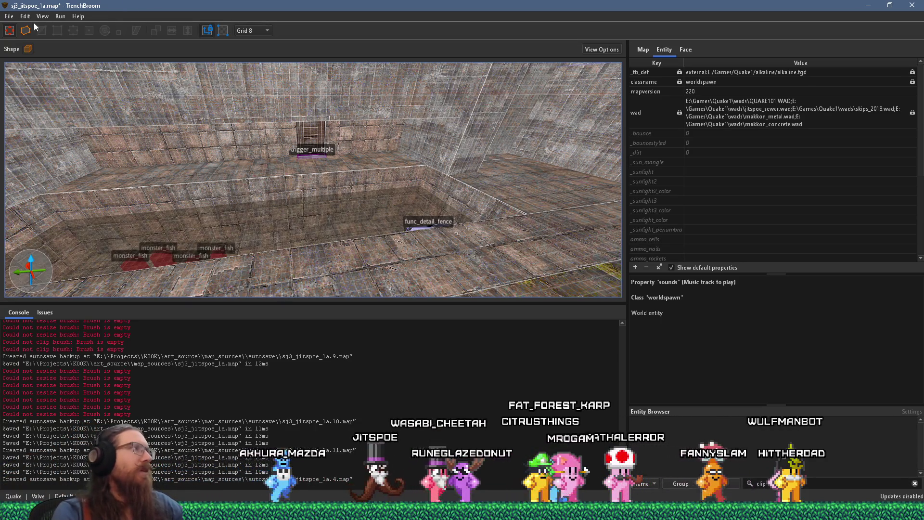
Save the map, then turn the view around the room.
left_click(10, 18)
left_click(36, 63)
mouse_move(227, 151)
left_mouse_down()
mouse_move(244, 181)
mouse_move(417, 219)
mouse_move(418, 205)
mouse_move(405, 211)
mouse_move(384, 116)
mouse_move(406, 199)
mouse_move(510, 191)
mouse_move(476, 215)
mouse_move(317, 210)
mouse_move(298, 201)
mouse_move(325, 215)
mouse_move(435, 208)
mouse_move(100, 203)
mouse_move(16, 134)
mouse_move(533, 176)
left_mouse_up()
Orbit down into the fish pit, then toward the tunnels and trigger_multiple wall.
mouse_move(350, 121)
left_mouse_down()
mouse_move(179, 144)
mouse_move(393, 185)
mouse_move(306, 200)
mouse_move(316, 195)
left_mouse_up()
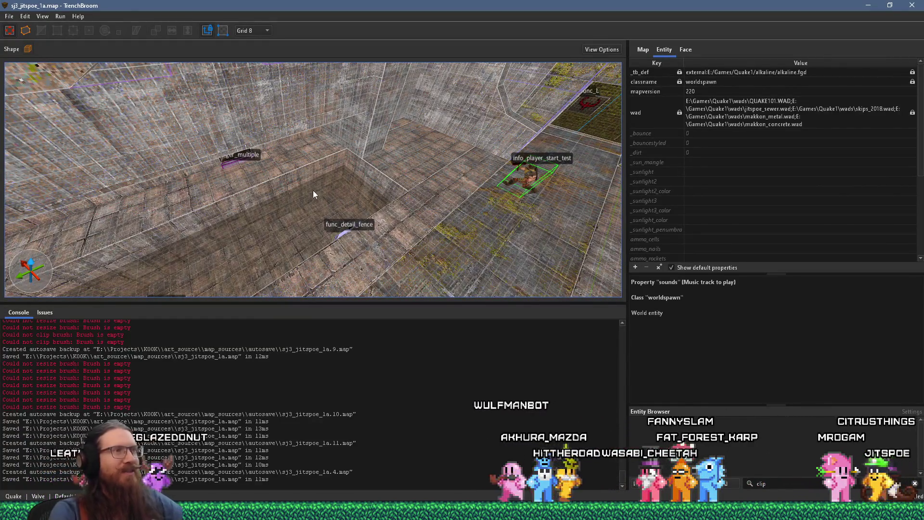
mouse_move(320, 183)
left_mouse_down()
mouse_move(288, 183)
mouse_move(279, 168)
left_mouse_up()
mouse_move(215, 180)
left_mouse_down()
mouse_move(235, 184)
mouse_move(202, 168)
mouse_move(299, 233)
mouse_move(251, 183)
mouse_move(307, 166)
mouse_move(315, 134)
mouse_move(357, 165)
left_mouse_up()
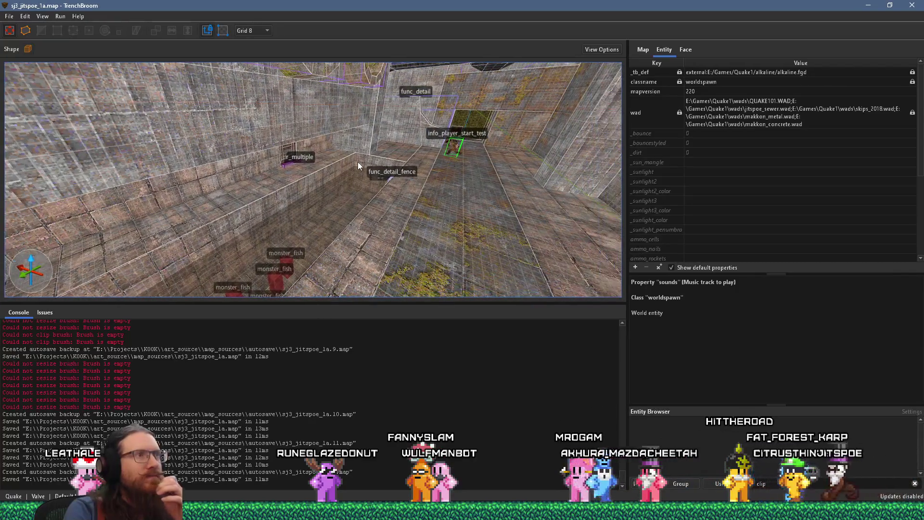
mouse_move(368, 89)
left_mouse_down()
mouse_move(380, 267)
mouse_move(349, 185)
mouse_move(202, 172)
mouse_move(68, 47)
left_mouse_up()
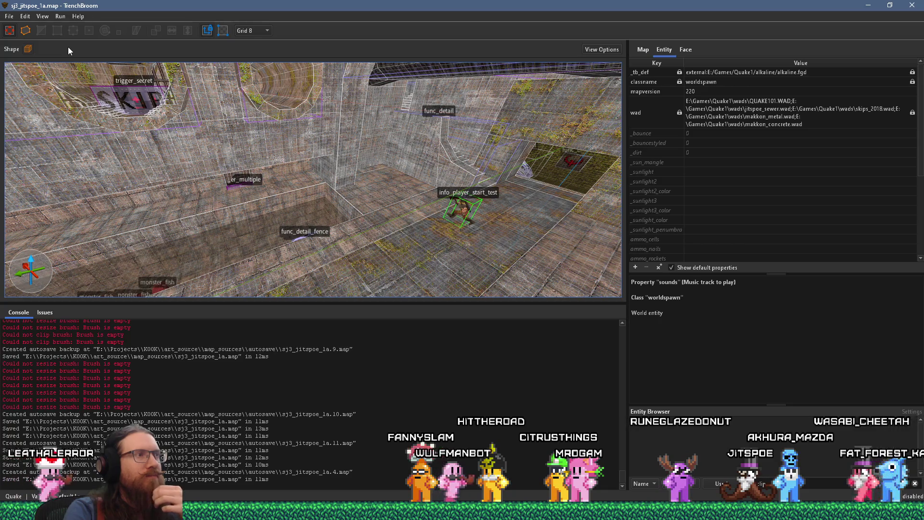
mouse_move(68, 47)
left_mouse_down()
mouse_move(188, 166)
mouse_move(157, 161)
mouse_move(243, 176)
mouse_move(186, 112)
mouse_move(168, 111)
mouse_move(247, 195)
left_mouse_up()
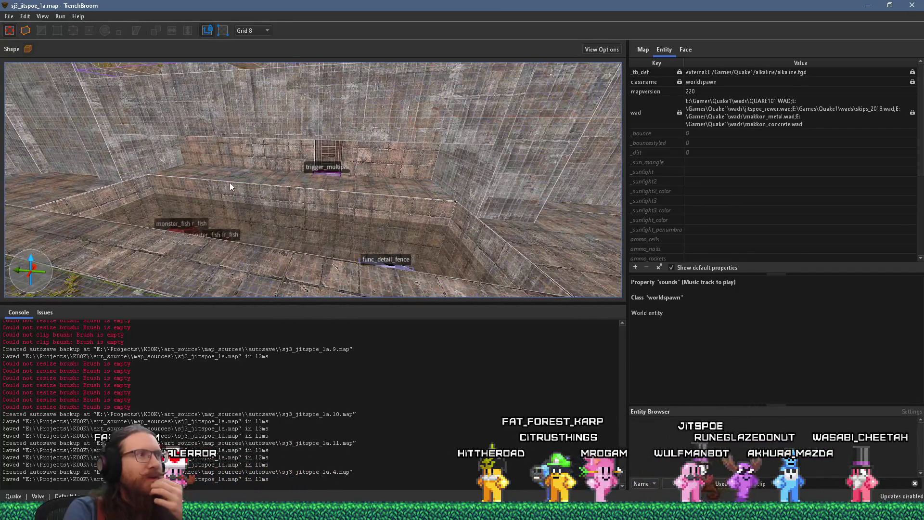
scroll(228, 182, "up", 3)
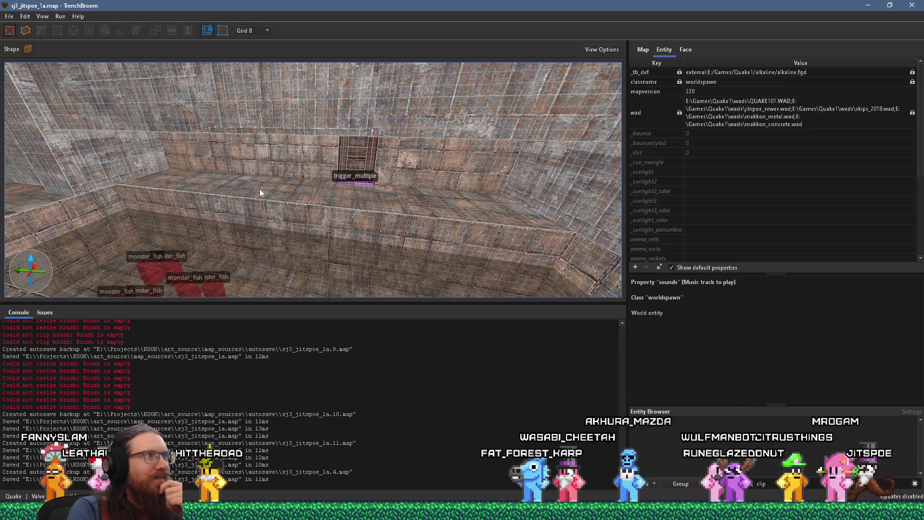
scroll(258, 183, "down", 6)
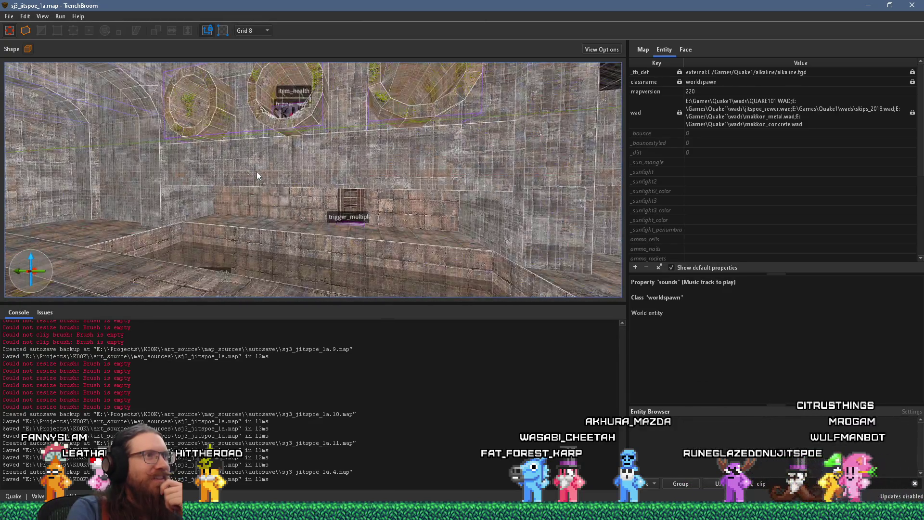
left_click_drag(179, 172, 132, 168)
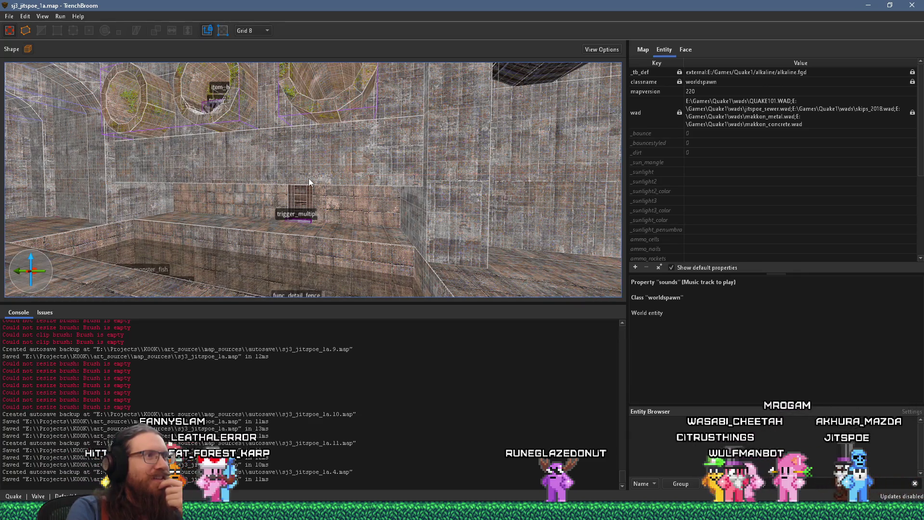
Fly the camera up to the trigger_multiple doorway wall and the left wall.
scroll(271, 188, "up", 3)
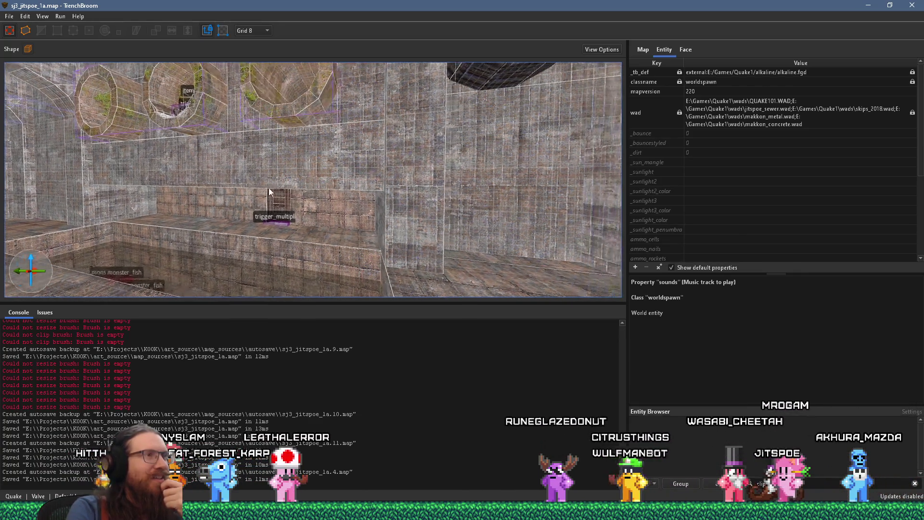
scroll(216, 189, "up", 2)
scroll(333, 193, "up", 1)
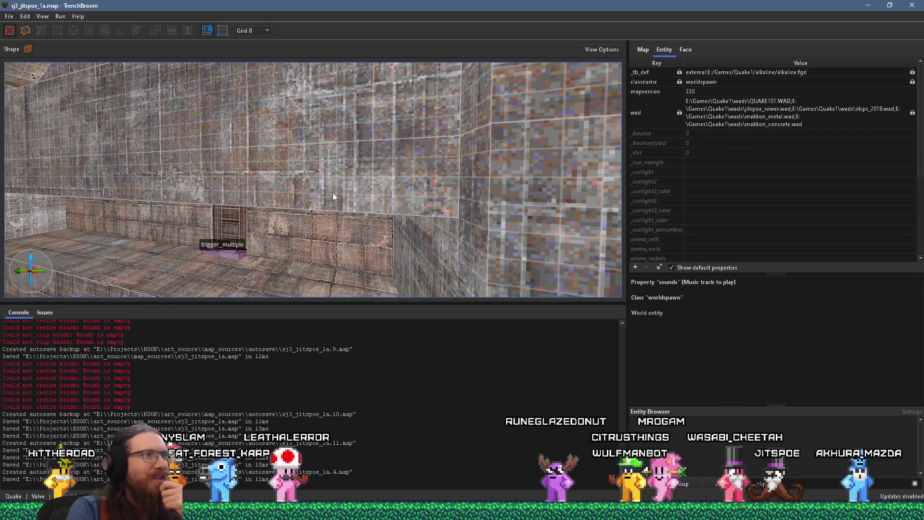
left_click_drag(334, 200, 449, 198)
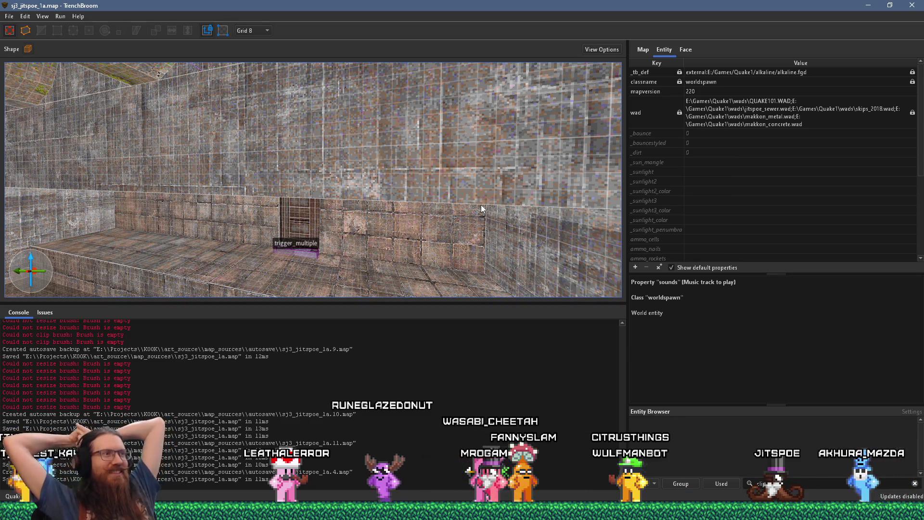
mouse_move(397, 245)
left_mouse_down()
mouse_move(432, 255)
mouse_move(243, 234)
left_mouse_up()
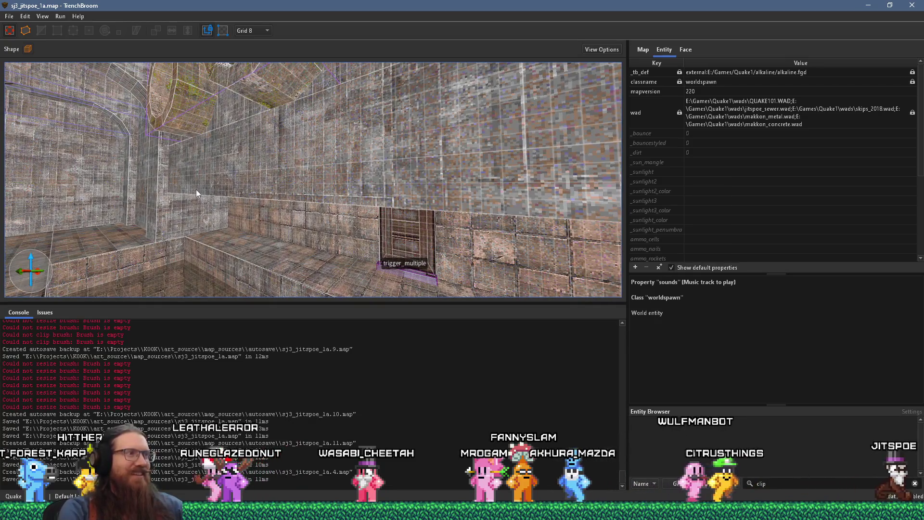
mouse_move(164, 187)
left_mouse_down()
mouse_move(189, 164)
mouse_move(172, 171)
mouse_move(252, 177)
mouse_move(201, 181)
left_mouse_up()
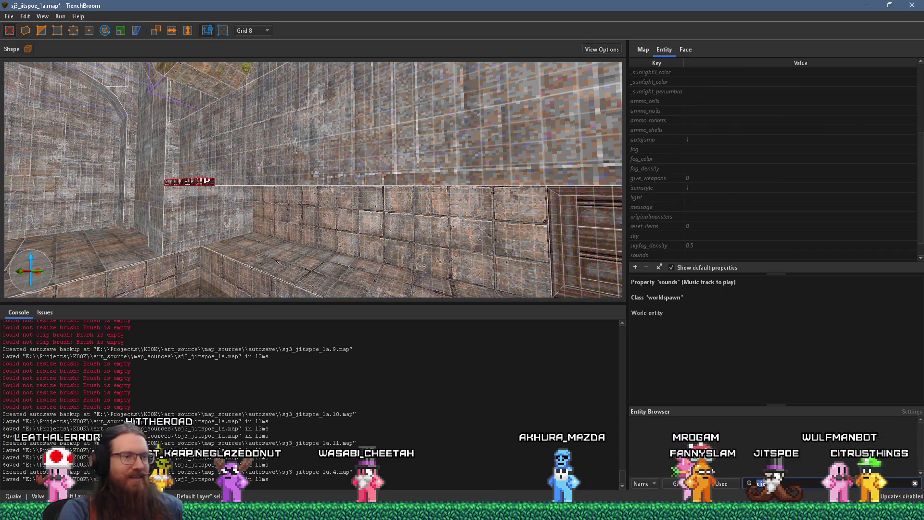
Stretch the clip brush along the full length of the far wall.
mouse_move(426, 334)
left_mouse_down()
mouse_move(406, 304)
mouse_move(241, 220)
mouse_move(168, 199)
left_mouse_up()
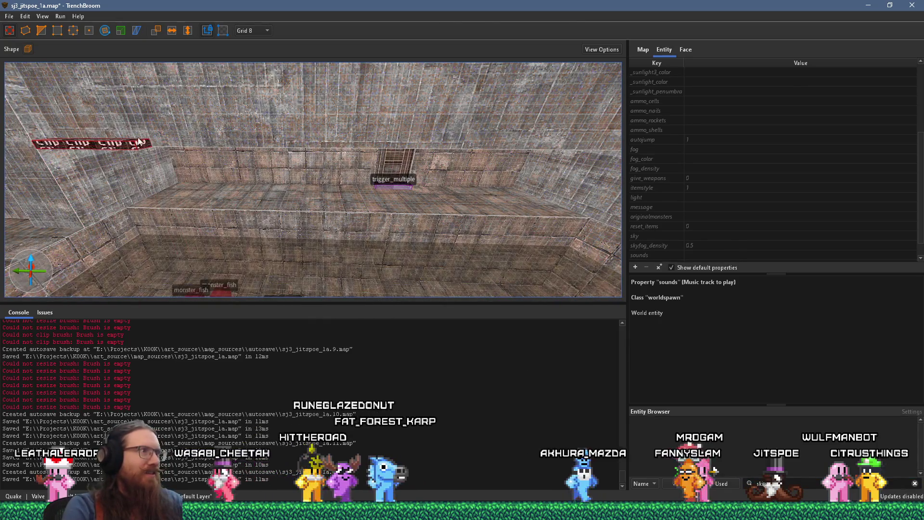
mouse_move(139, 141)
left_mouse_down()
mouse_move(496, 148)
mouse_move(187, 157)
mouse_move(175, 137)
left_mouse_up()
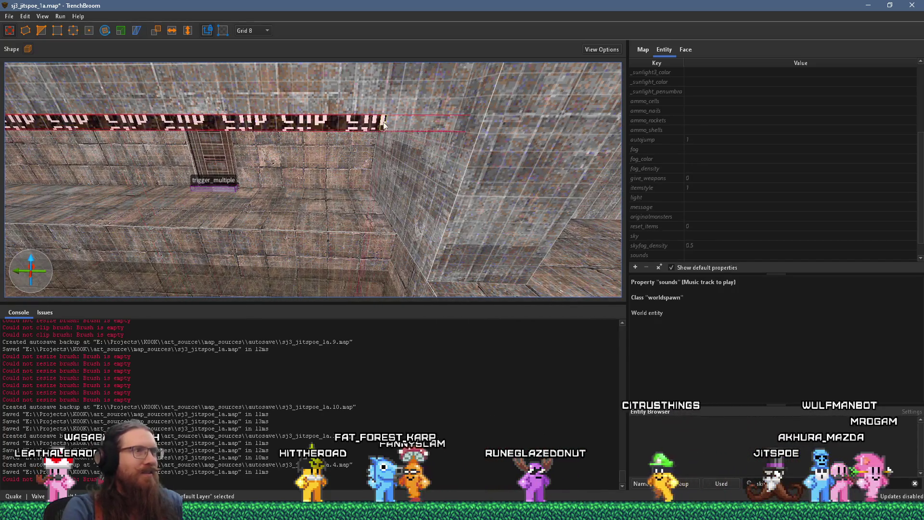
mouse_move(465, 121)
left_mouse_down()
mouse_move(455, 155)
mouse_move(365, 192)
left_mouse_up()
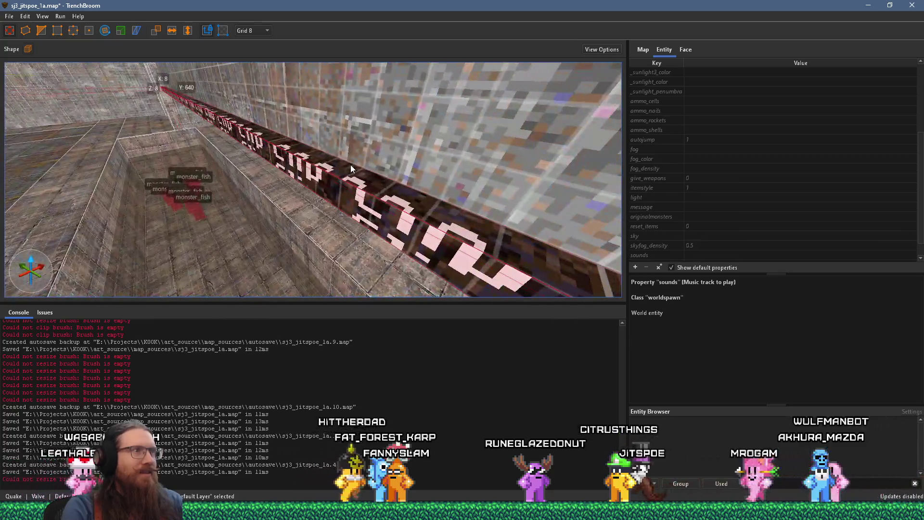
Set the grid size to 1 and face the trigger_multiple ladder wall.
left_click(245, 31)
left_click(256, 42)
left_click_drag(264, 72, 293, 174)
mouse_move(297, 223)
left_mouse_down()
mouse_move(333, 216)
mouse_move(336, 198)
mouse_move(319, 169)
mouse_move(295, 174)
mouse_move(387, 158)
left_mouse_up()
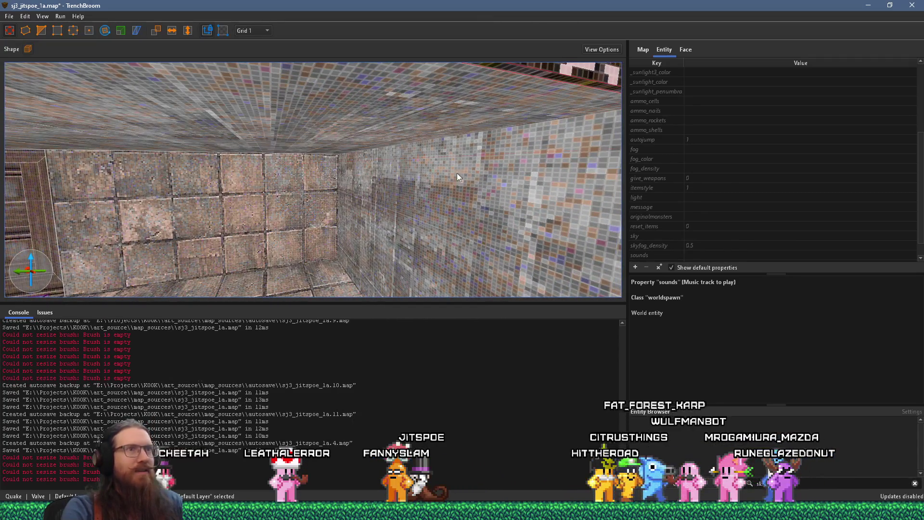
Back away and undo the last two brush shape changes.
key("s")
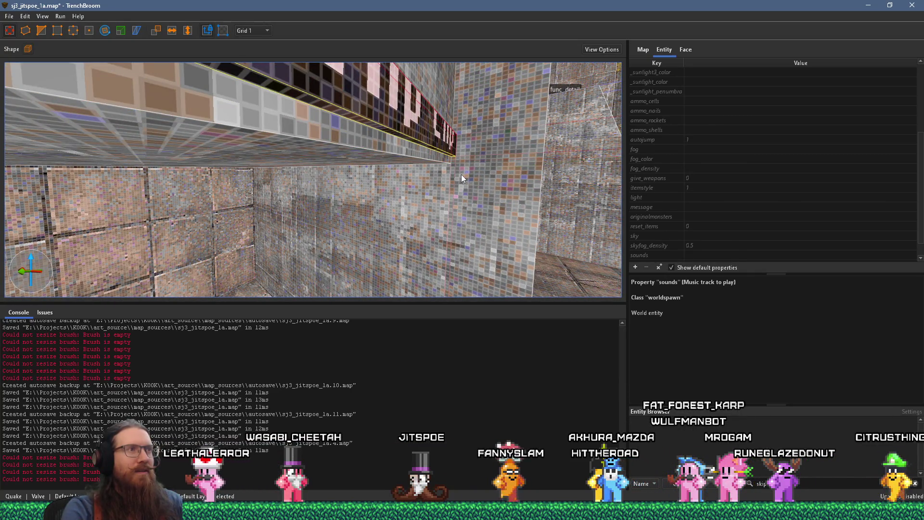
key("ctrl+z")
key("ctrl+z")
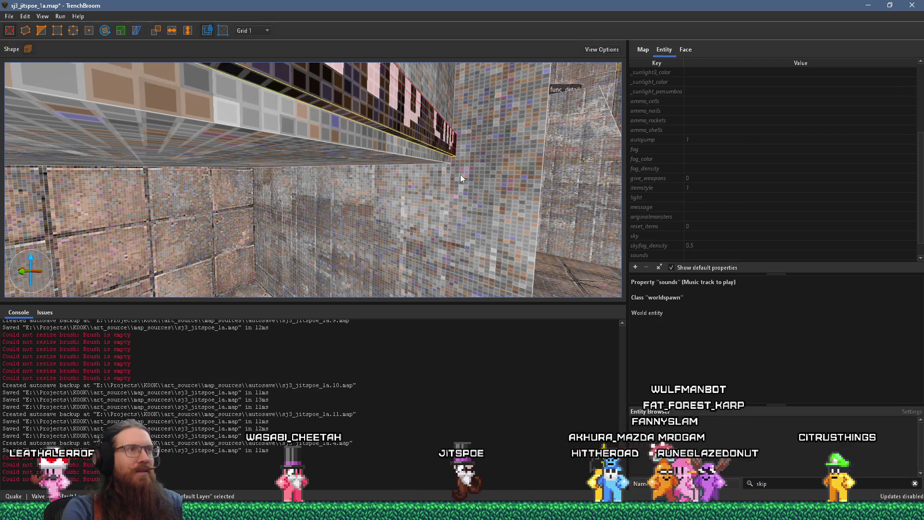
key("ctrl+z")
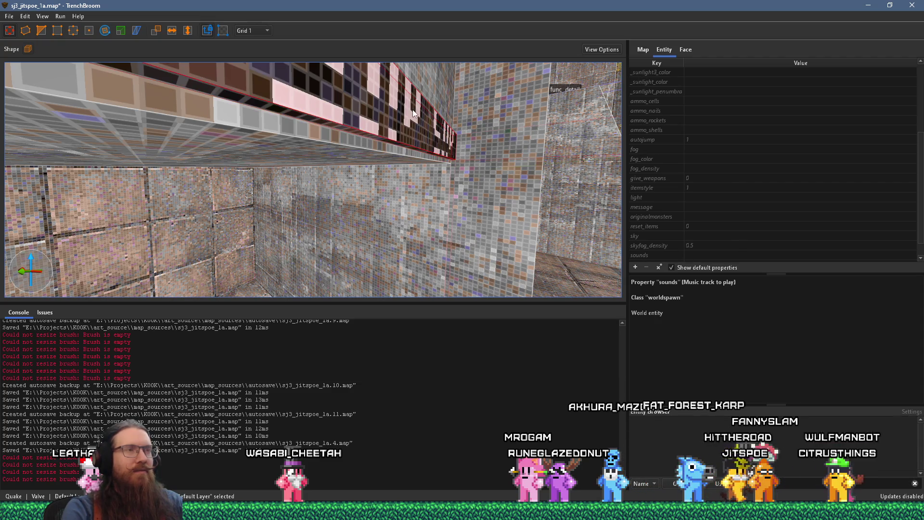
Apply the skip material to the long wall brush, filtering the browser by 'skip'.
left_click(688, 52)
key("BackSpace")
key("BackSpace")
key("BackSpace")
type("skip")
left_click(777, 256)
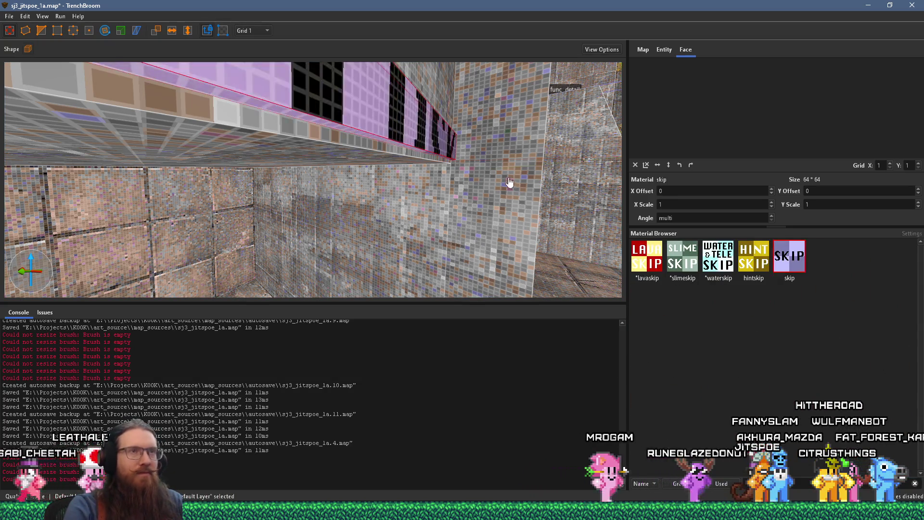
Turn the skip brush into a trigger_multiple brush entity.
right_click(432, 152)
mouse_move(515, 336)
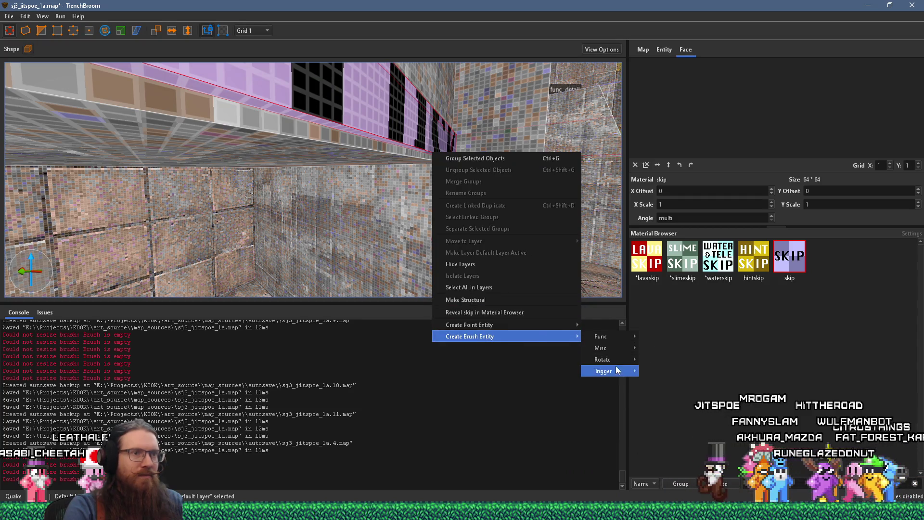
mouse_move(614, 371)
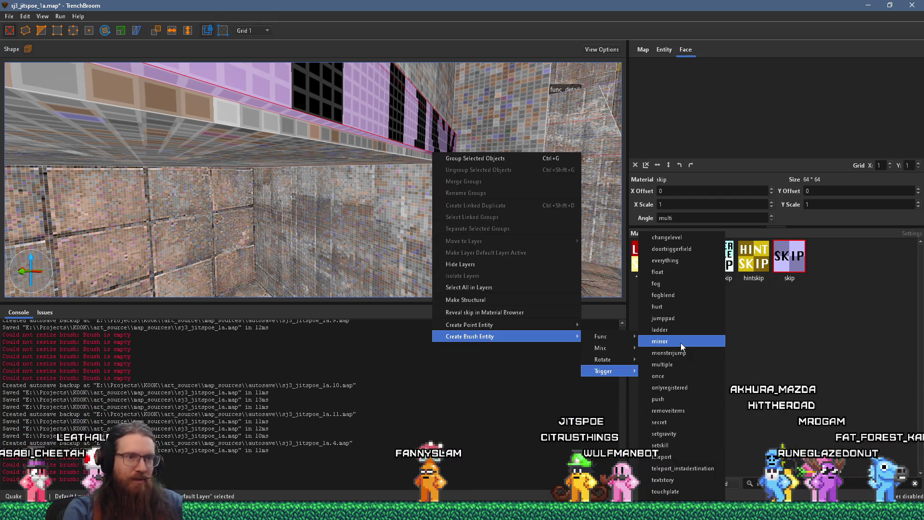
left_click(674, 364)
Set the trigger_multiple's wait to 1.5 and target to hithead.
left_click(664, 49)
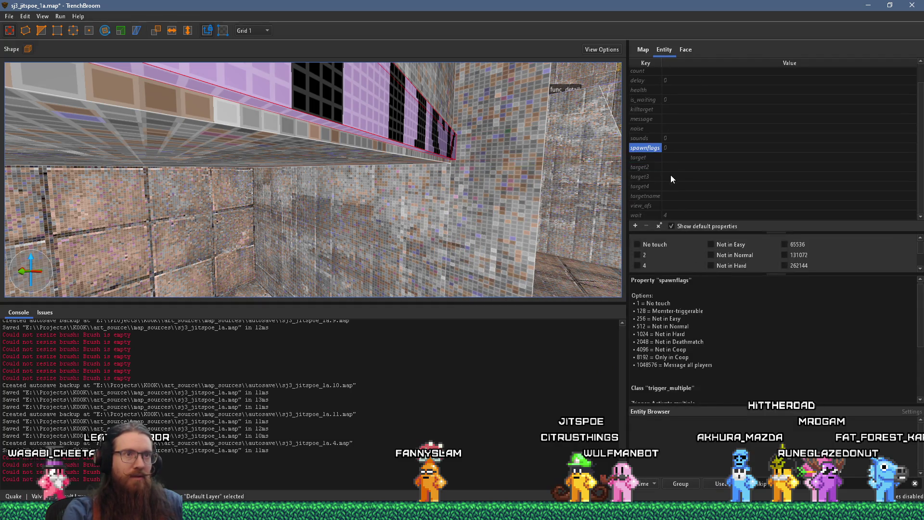
left_click(668, 214)
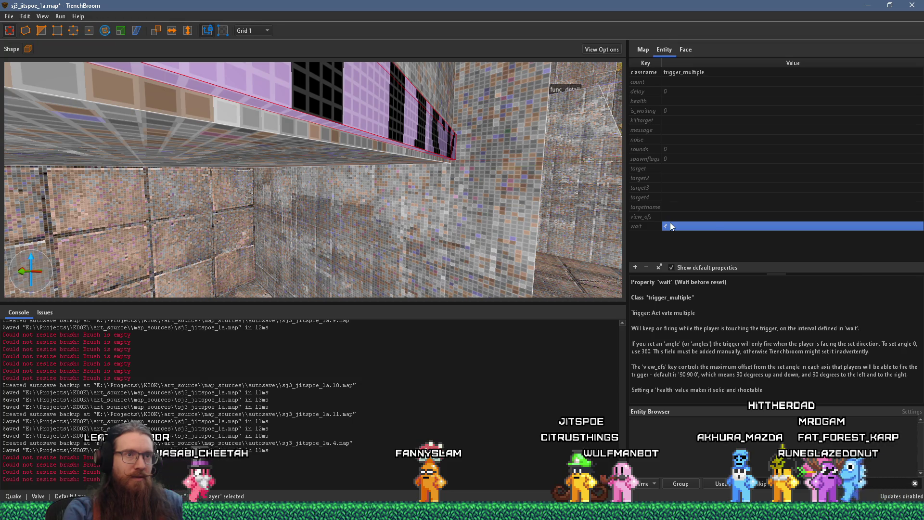
type("1.5")
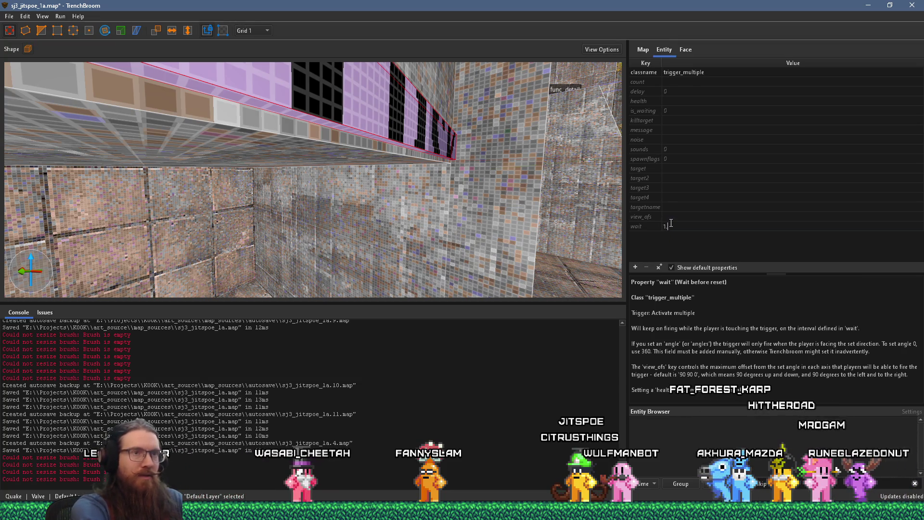
key("Return")
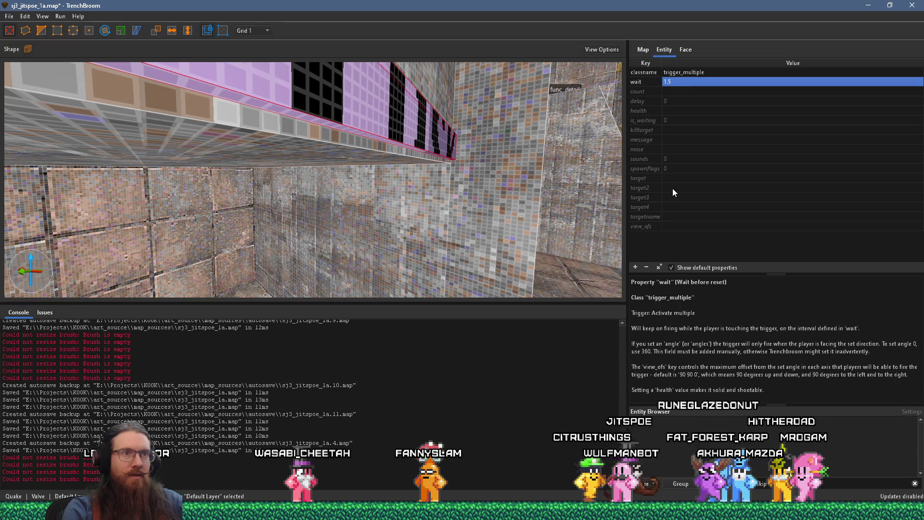
left_click(683, 178)
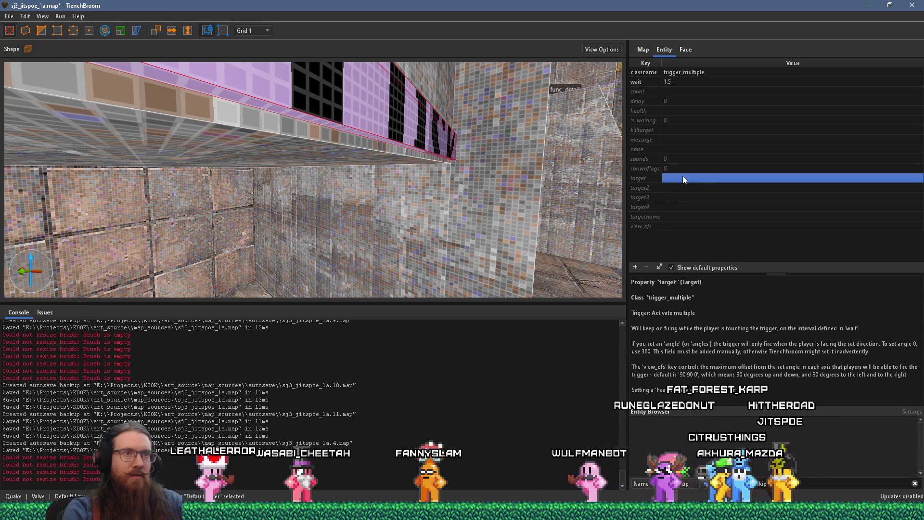
type("hithead")
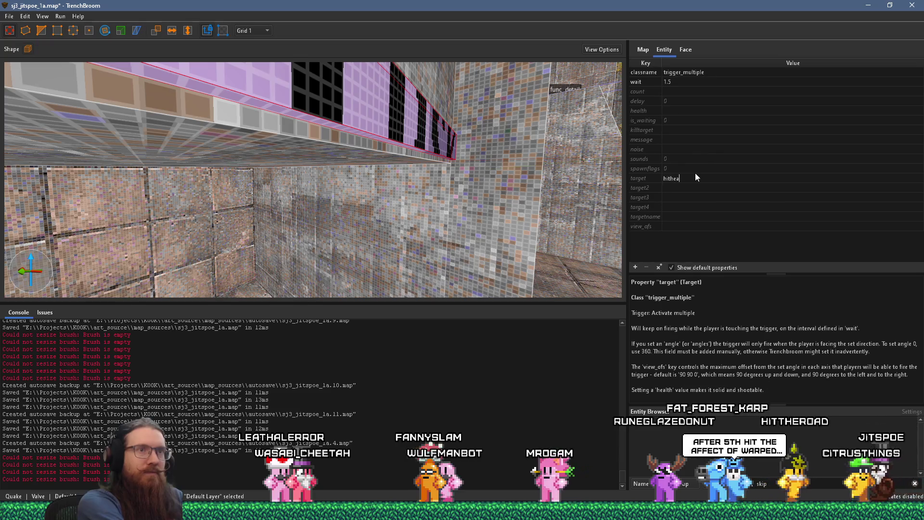
key("Return")
Make the trigger brush a thinner strip along the wall, then deselect it.
scroll(441, 184, "down", 5)
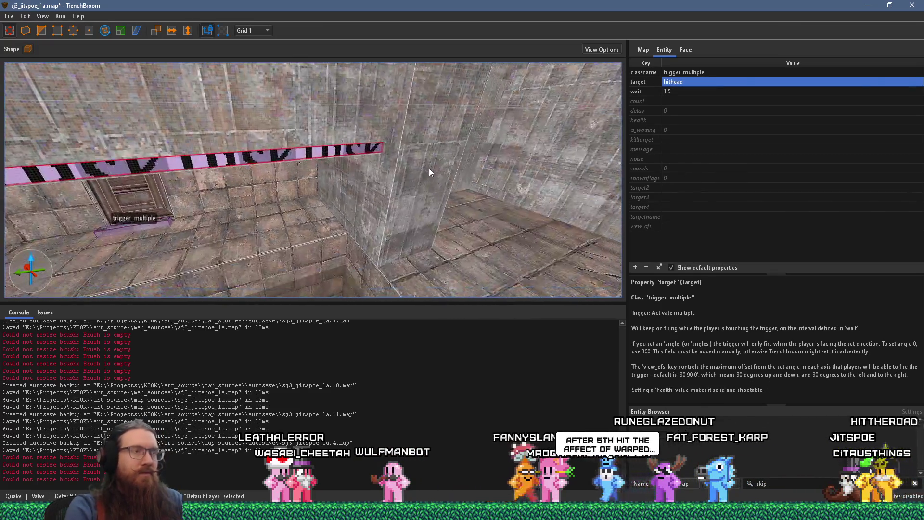
mouse_move(429, 168)
left_mouse_down()
mouse_move(352, 150)
mouse_move(335, 126)
mouse_move(351, 99)
mouse_move(359, 42)
left_mouse_up()
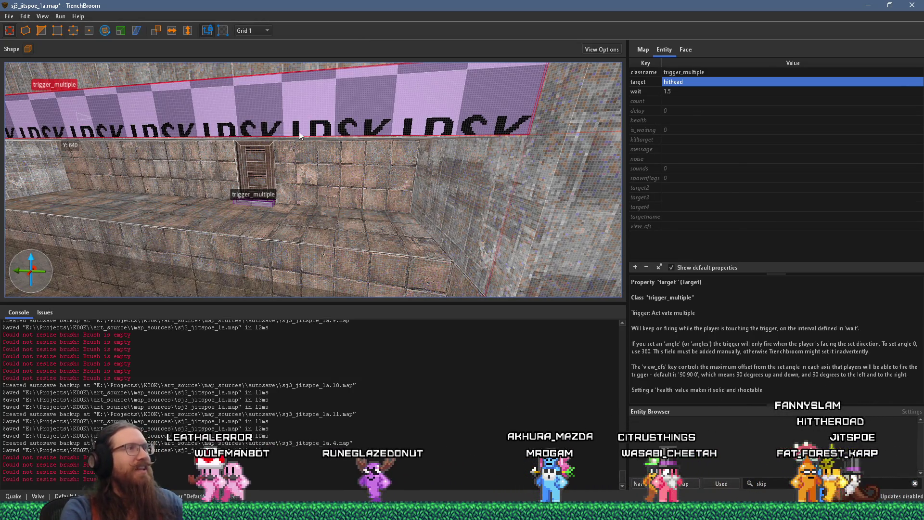
key("ctrl+z")
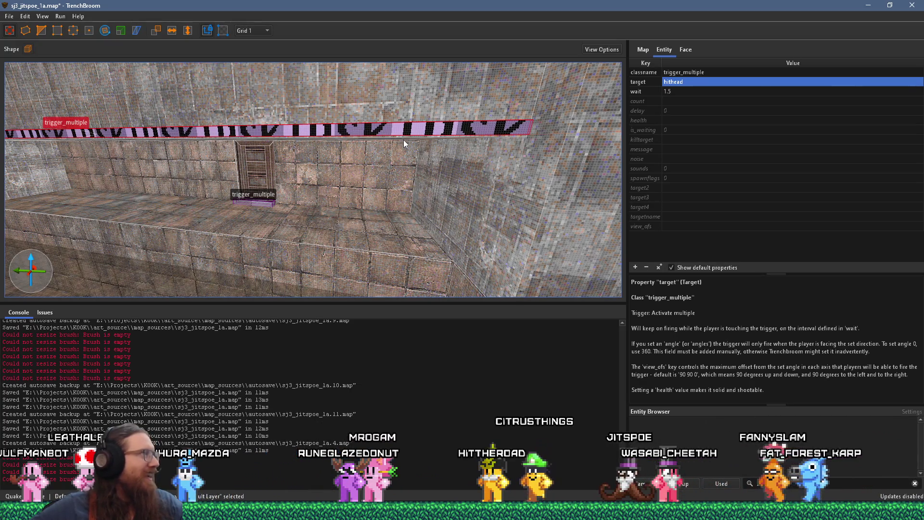
scroll(417, 170, "up", 3)
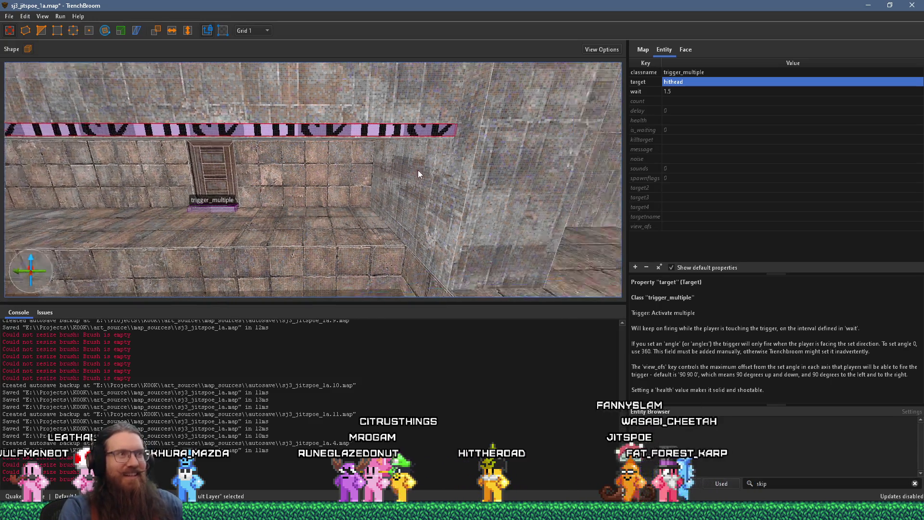
key("Escape")
Browse the point-entity creation menu, cancel it, and refocus the TrenchBroom window.
right_click(437, 172)
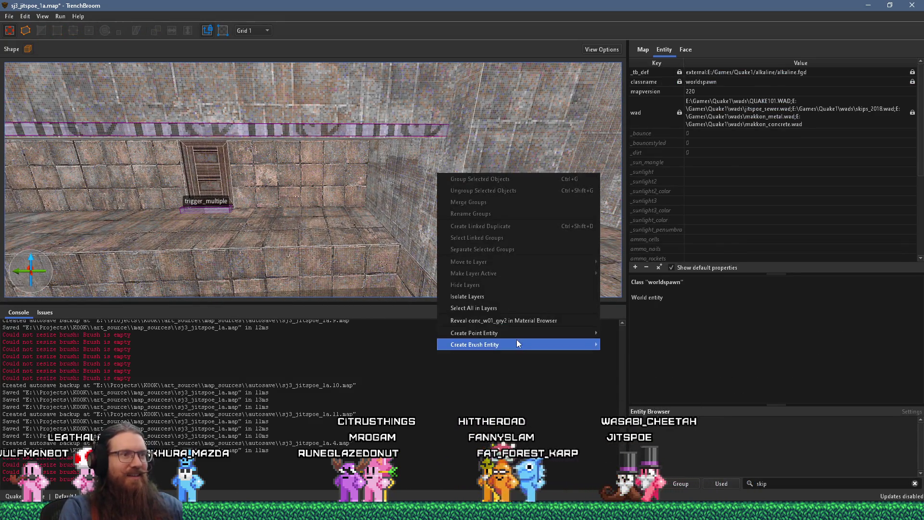
mouse_move(518, 336)
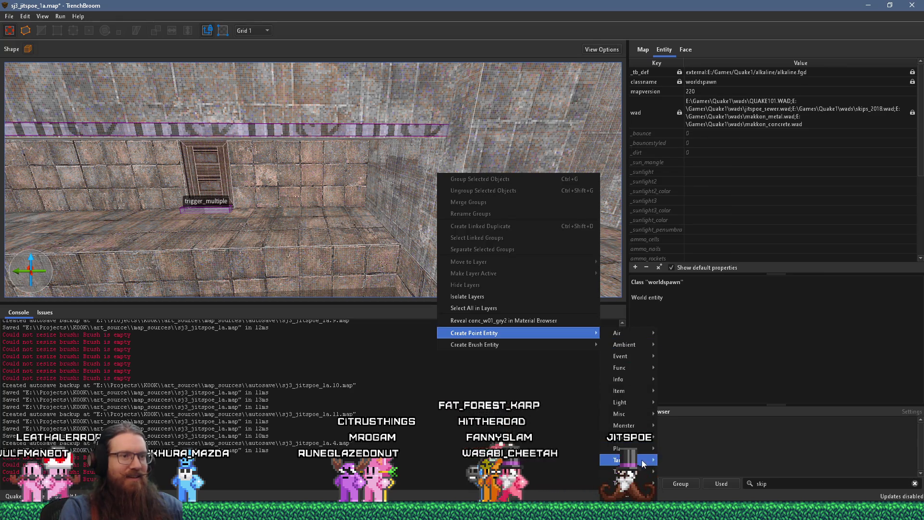
mouse_move(641, 459)
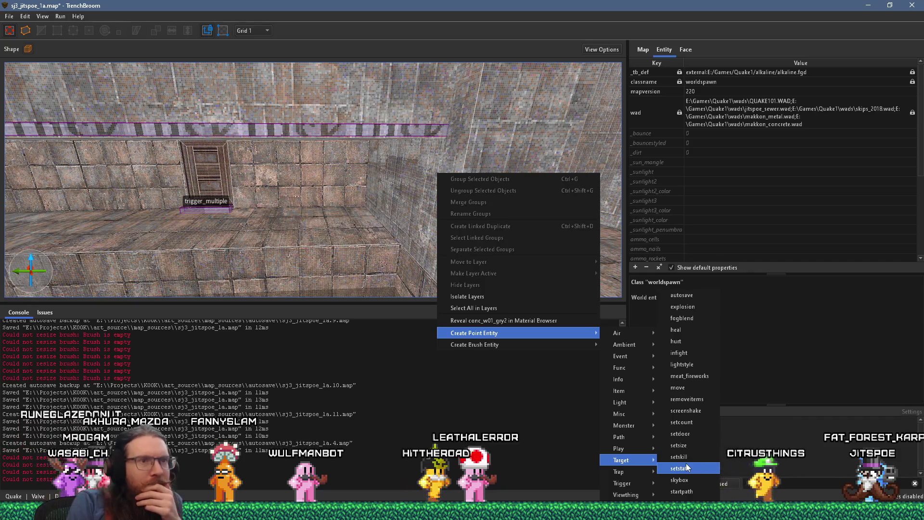
key("Escape")
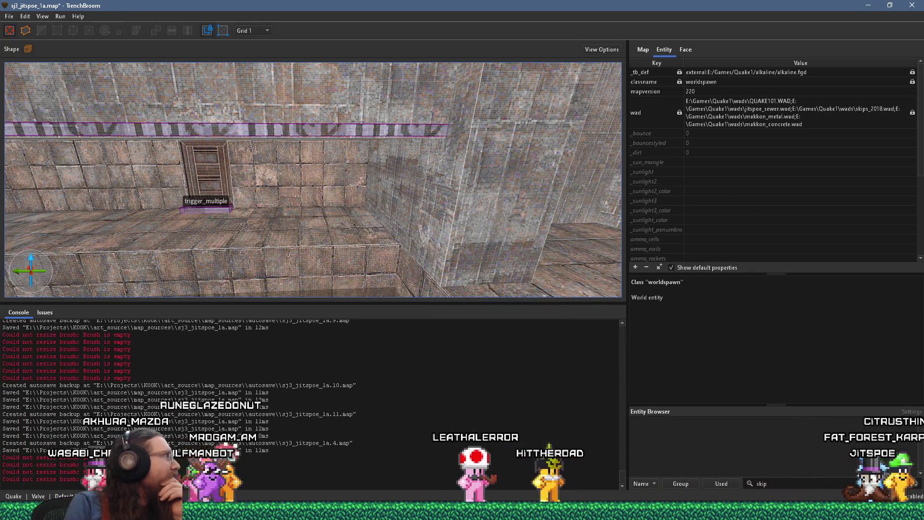
left_click(438, 166)
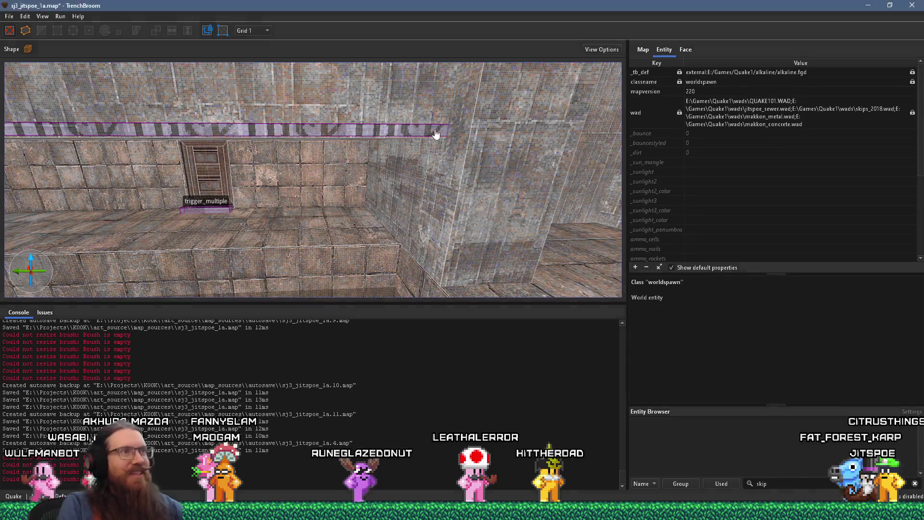
Place a trigger_counter point entity from the Trigger category beside the hithead strip.
right_click(451, 166)
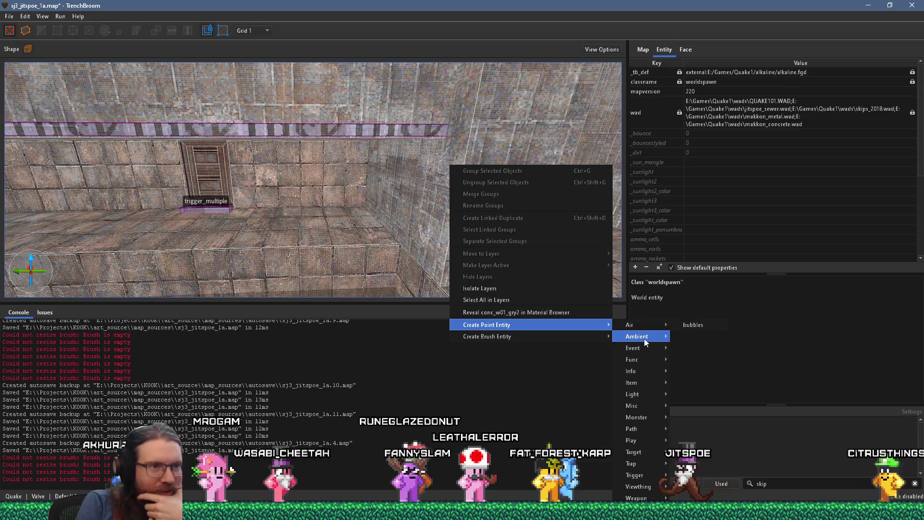
mouse_move(645, 356)
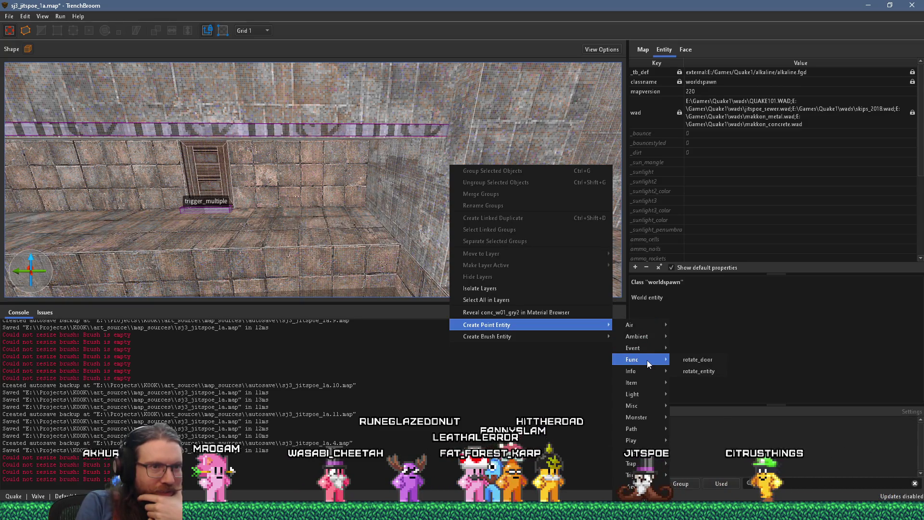
mouse_move(654, 372)
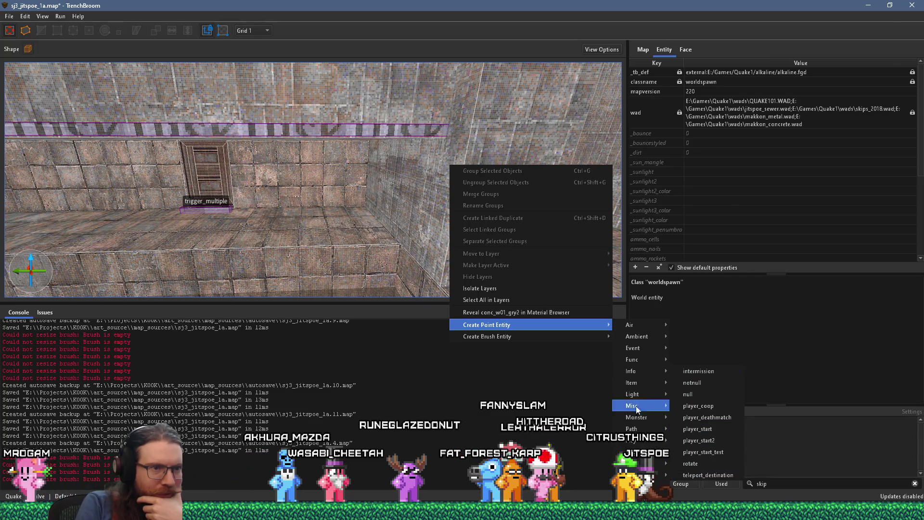
mouse_move(641, 397)
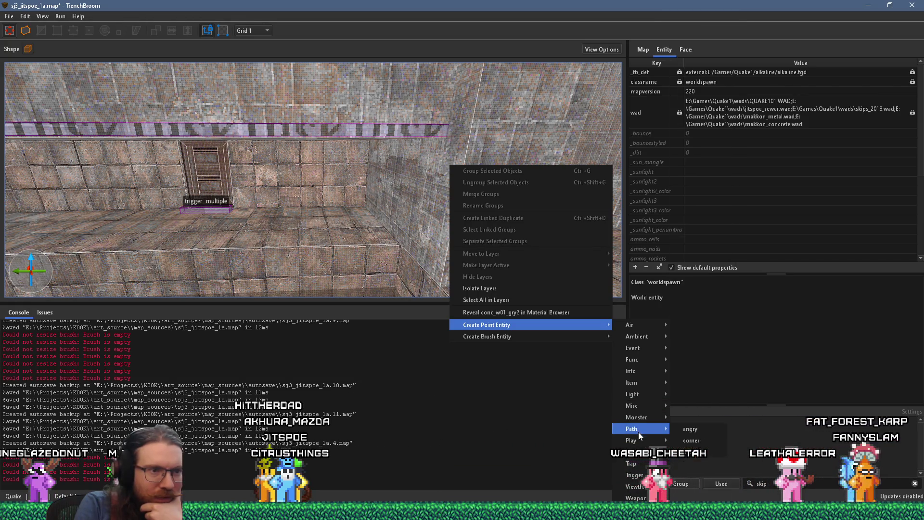
mouse_move(640, 441)
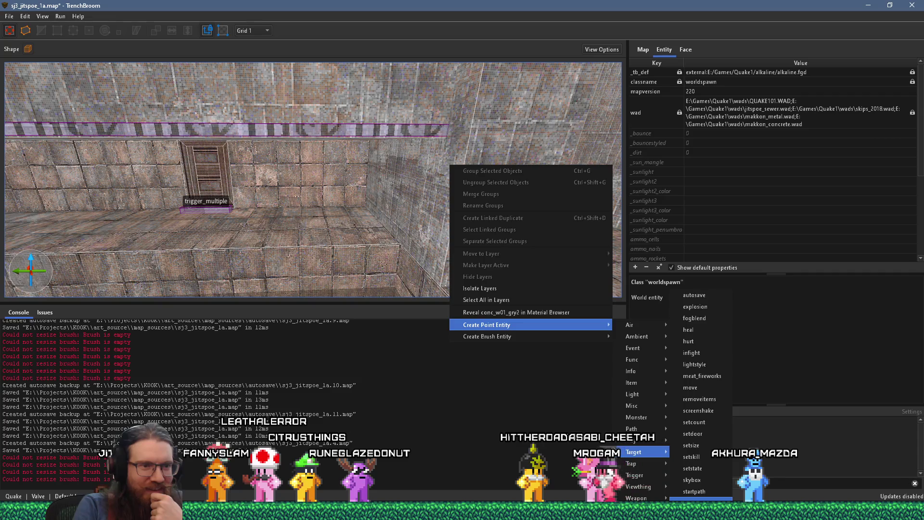
mouse_move(655, 479)
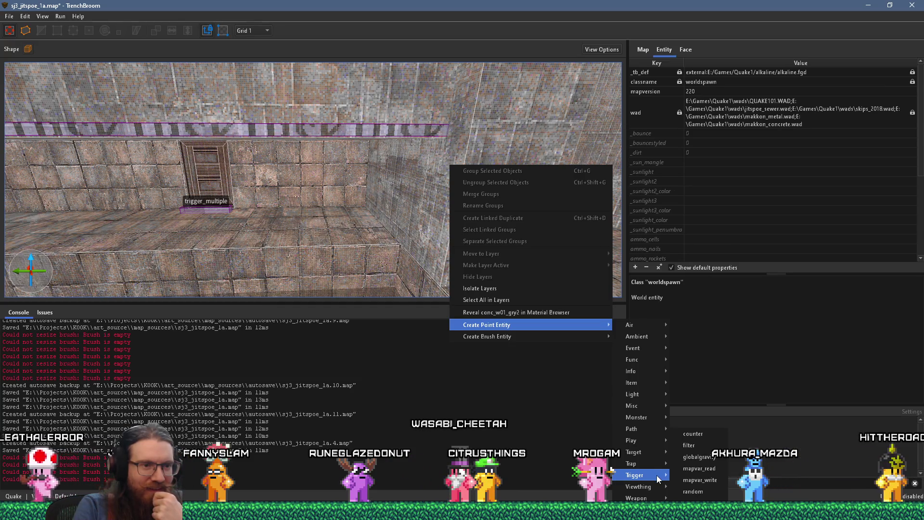
left_click(700, 437)
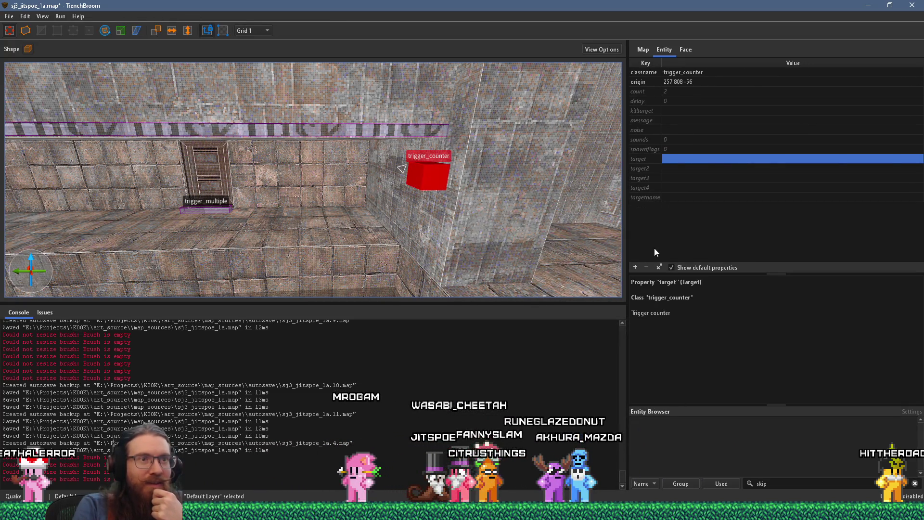
Set the trigger_counter's count to 3.
left_click(663, 92)
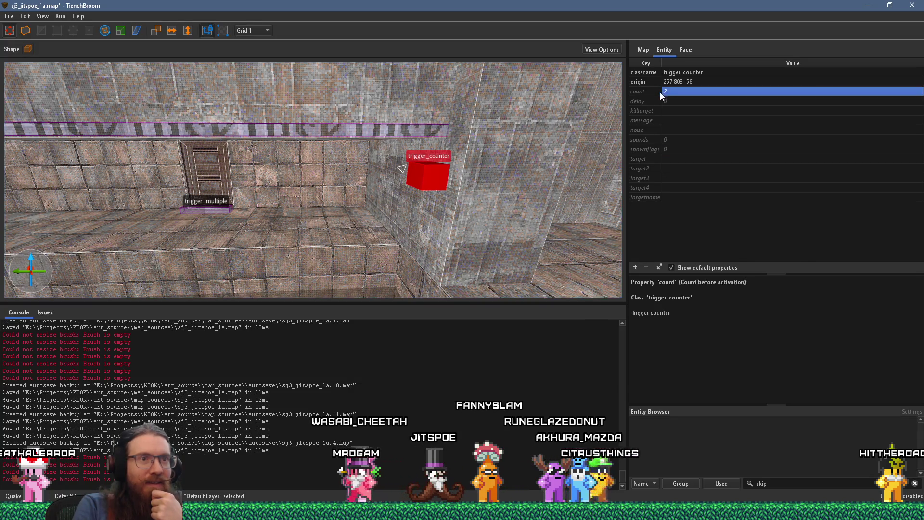
left_click(669, 91)
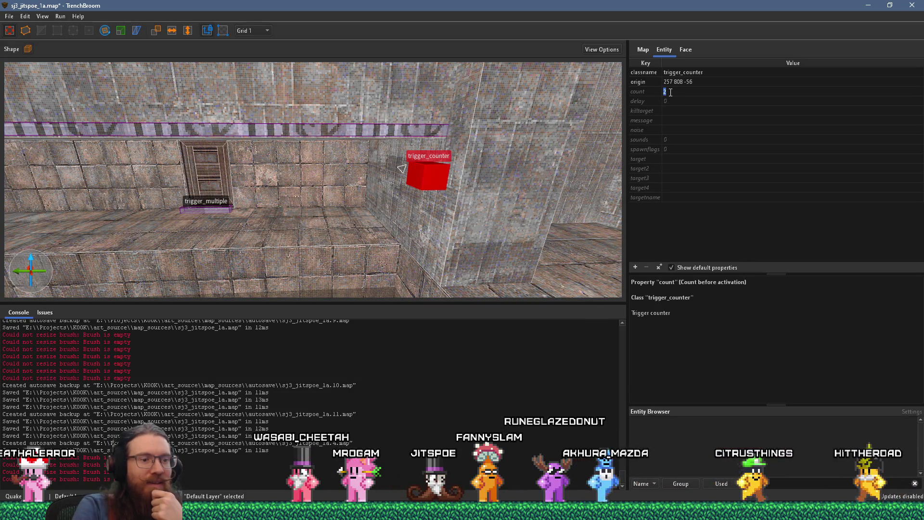
type("3")
key("Return")
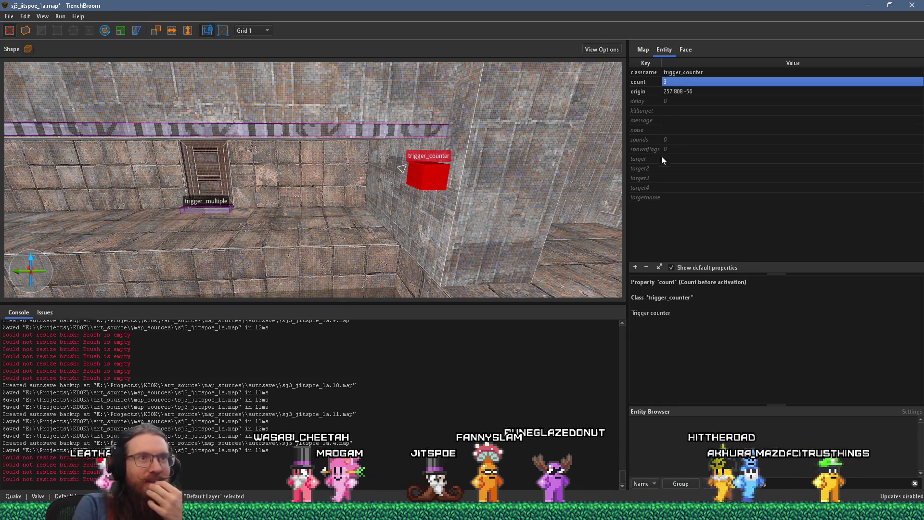
Set the counter's target to hithead_message and select the empty message property.
left_click(654, 158)
left_click(669, 158)
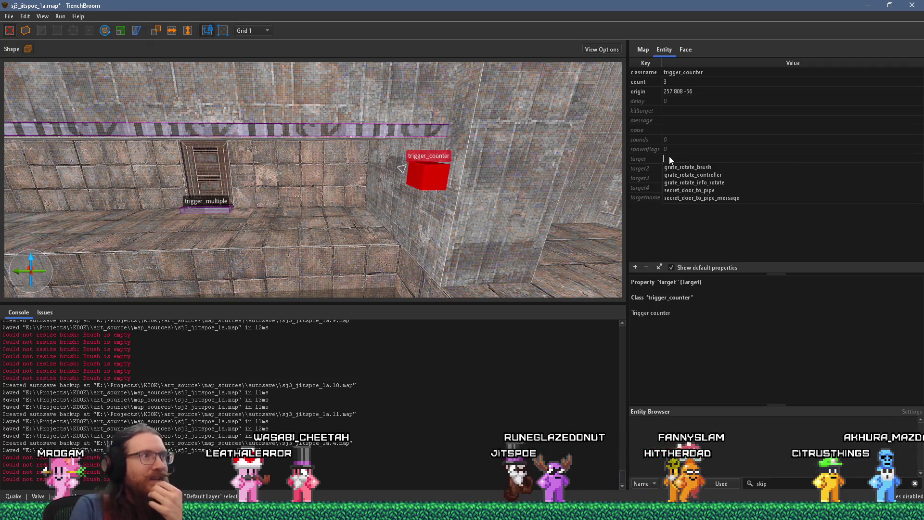
type("ho")
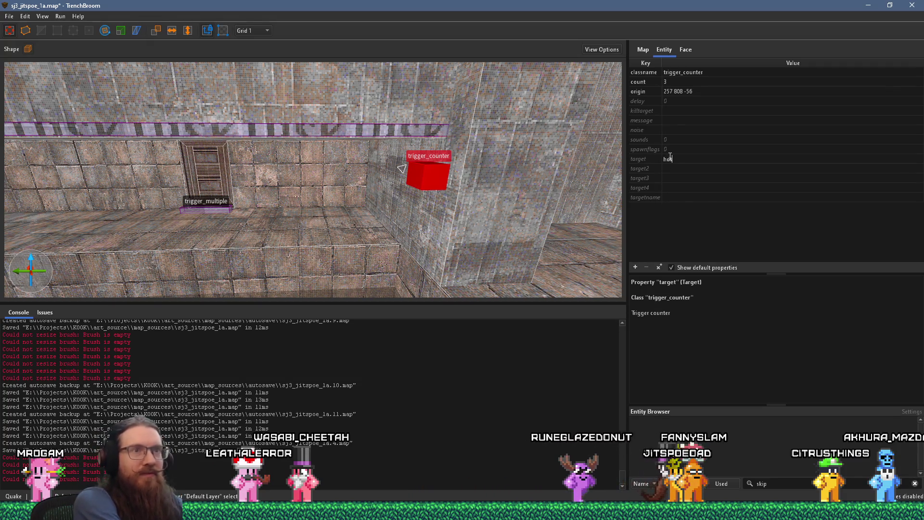
type("thead_messa")
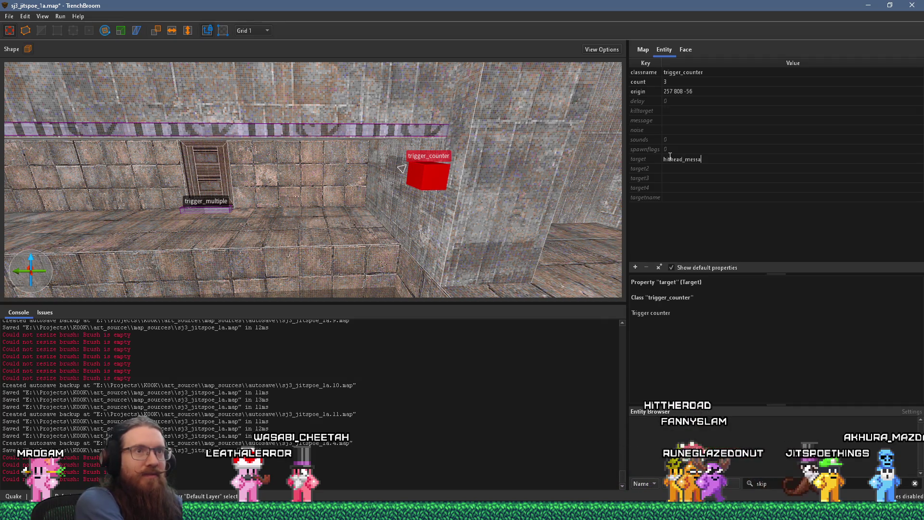
type("ge")
key("Return")
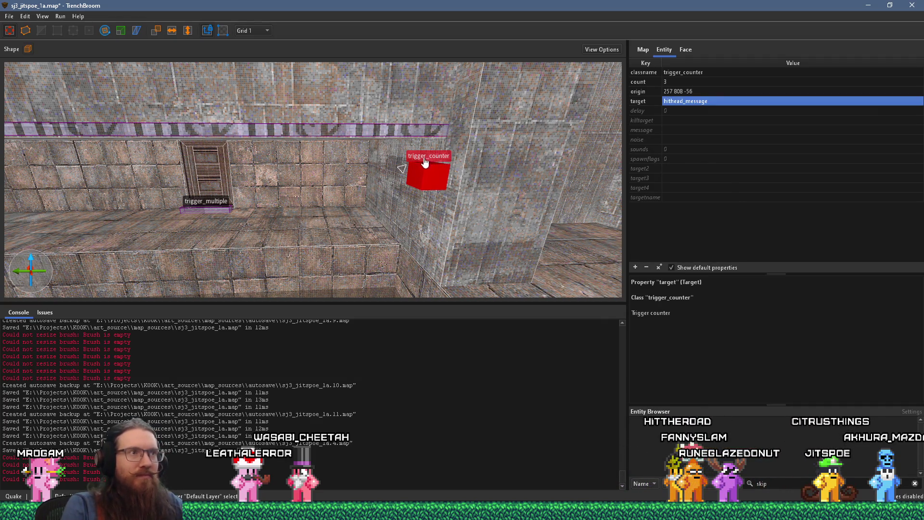
scroll(425, 163, "down", 3)
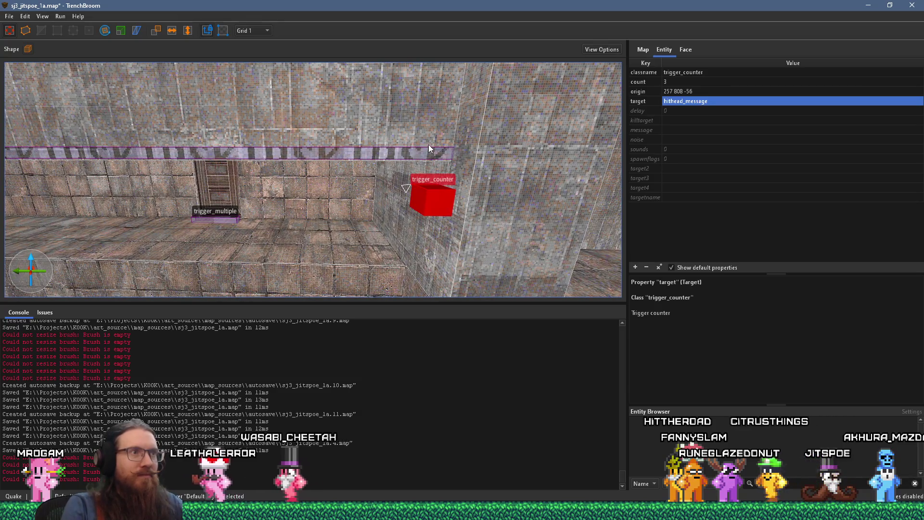
left_click(649, 131)
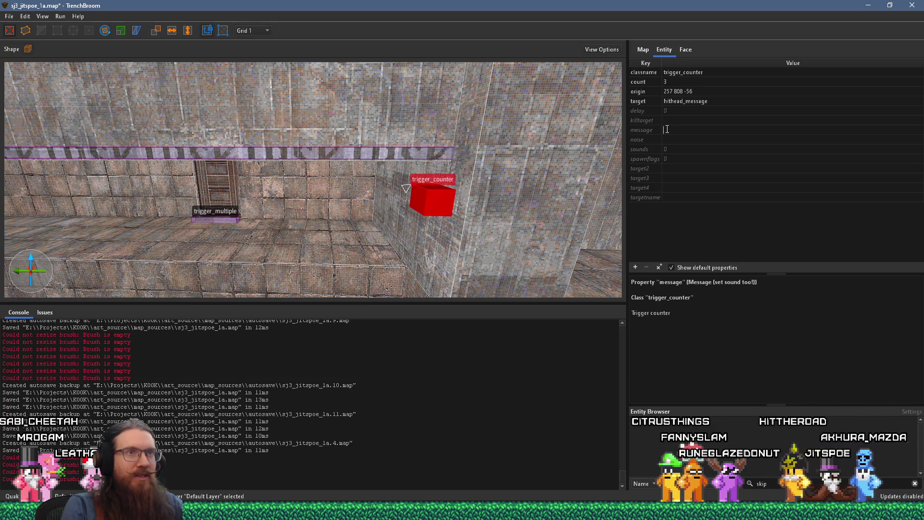
Add a message property to the trigger_counter and delete its origin property.
left_click(654, 105)
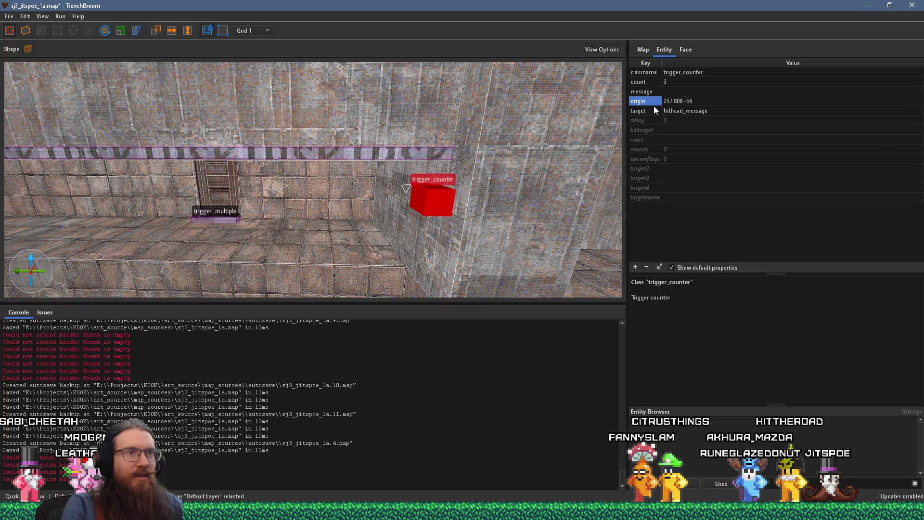
left_click(646, 267)
left_click(646, 73)
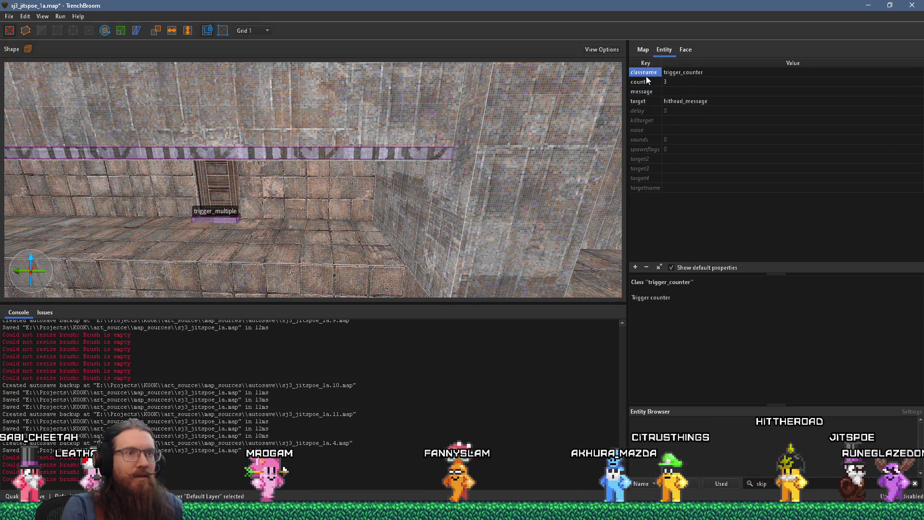
left_click(648, 84)
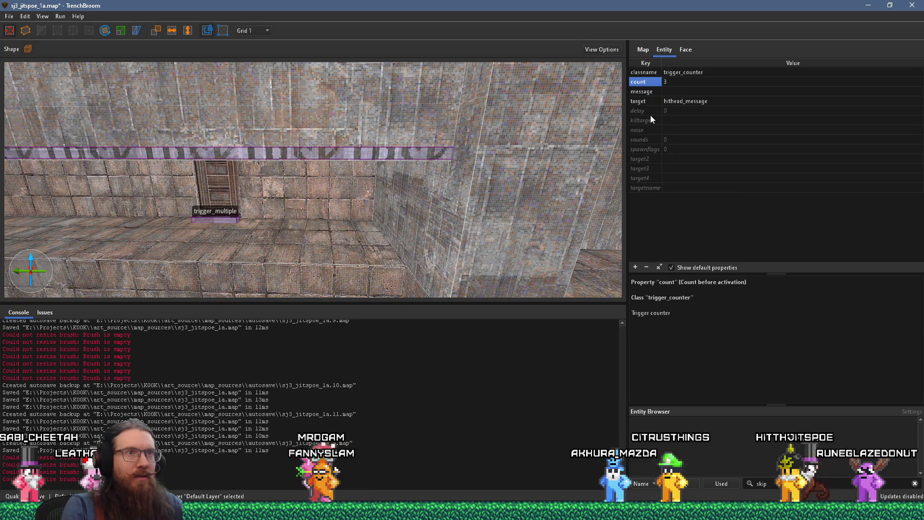
left_click(651, 130)
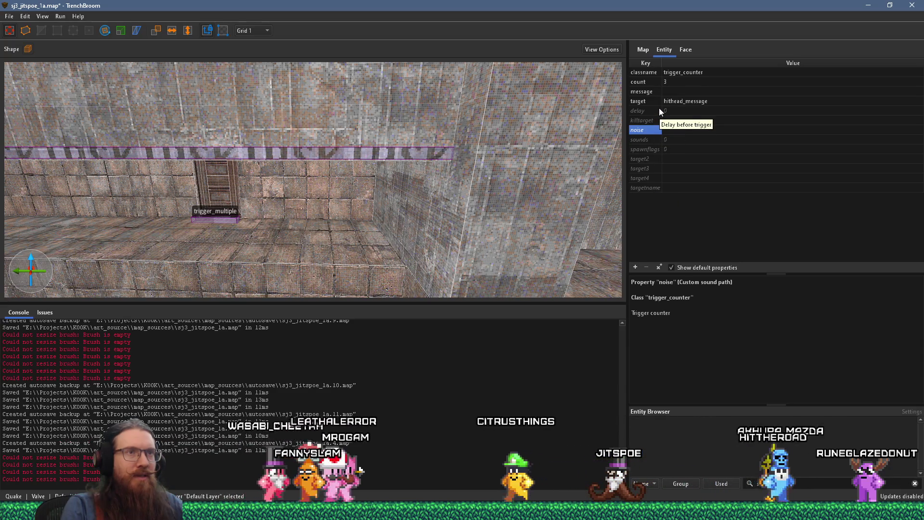
Set the message value to 'I swear, if I hit my head ONE MORE TIME...'.
left_click(679, 92)
left_click(683, 93)
type("I swear, if I hit my head ONE MORE TIME")
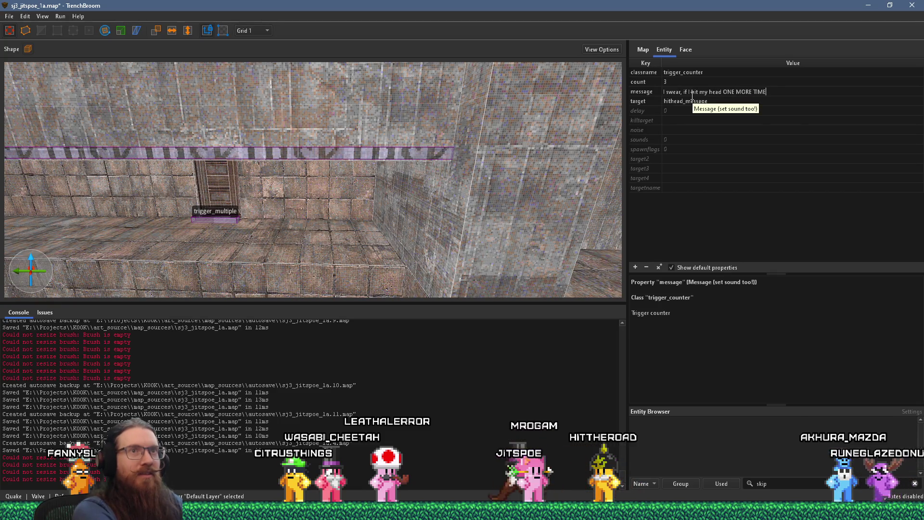
type("...")
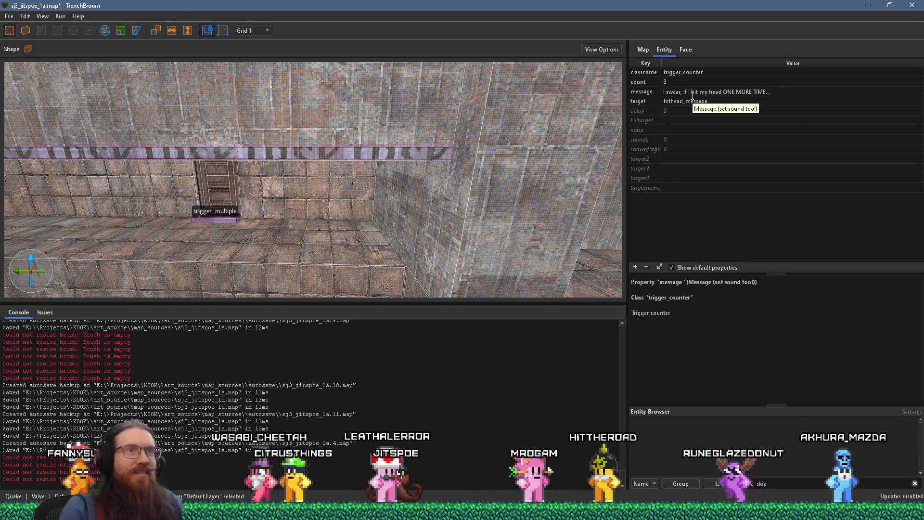
left_click(697, 130)
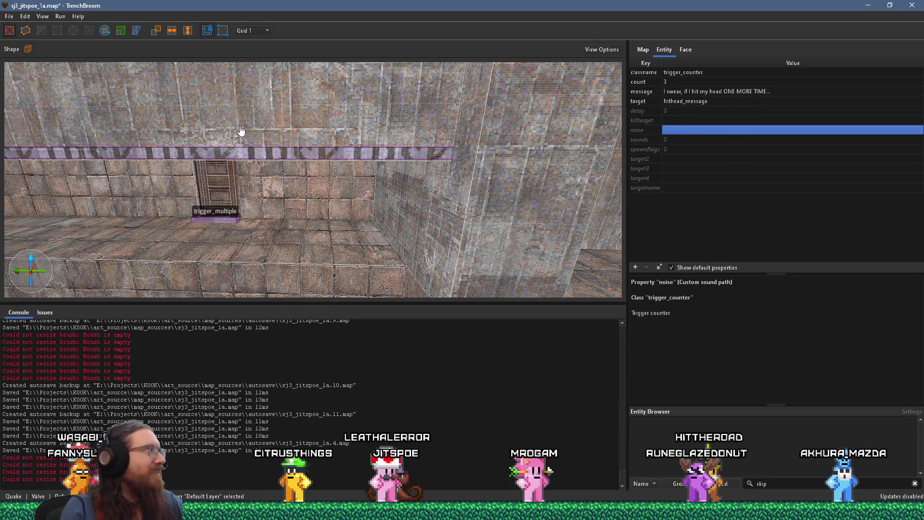
Save the map.
key("alt+f")
key("Down")
key("Down")
key("Down")
key("Return")
Compile the map with the alkaline dev profile to launch it in Ironwail.
left_click(59, 16)
left_click(67, 28)
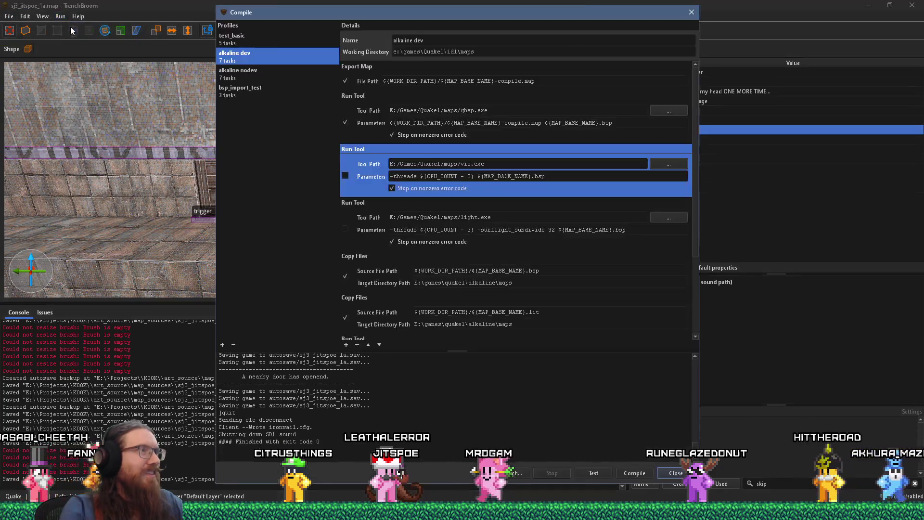
left_click(645, 474)
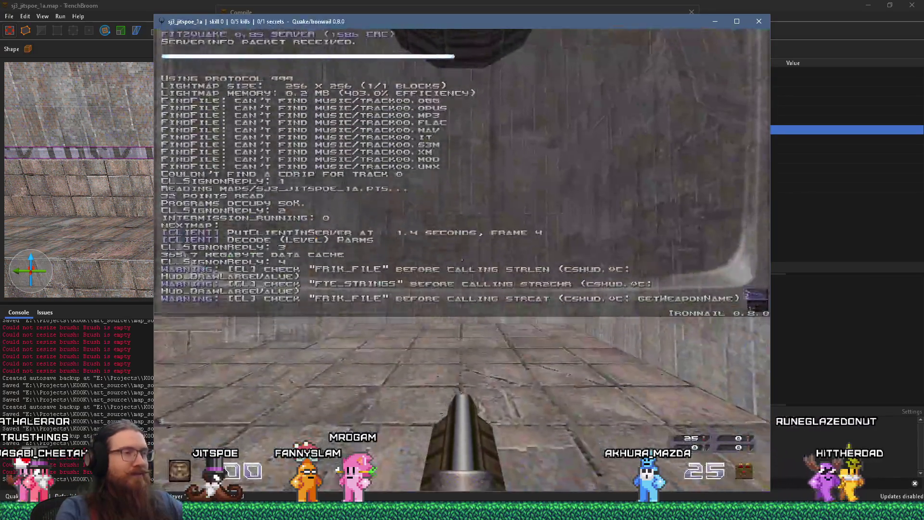
Walk back and forth along the brick wall in Ironwail to test the trigger.
key("w")
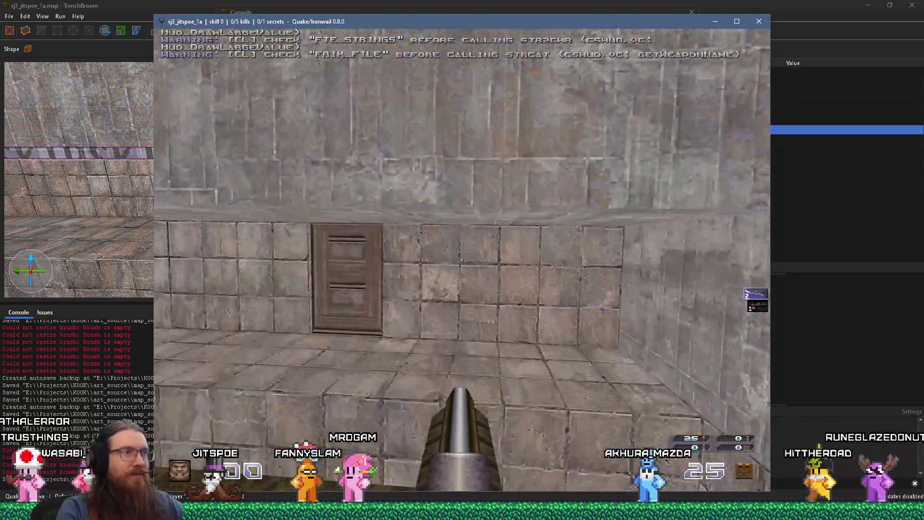
key("w")
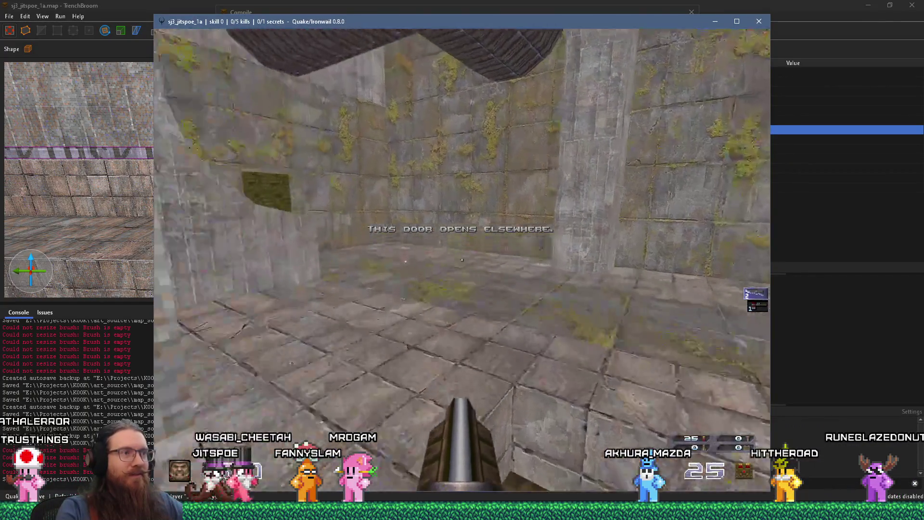
key("w")
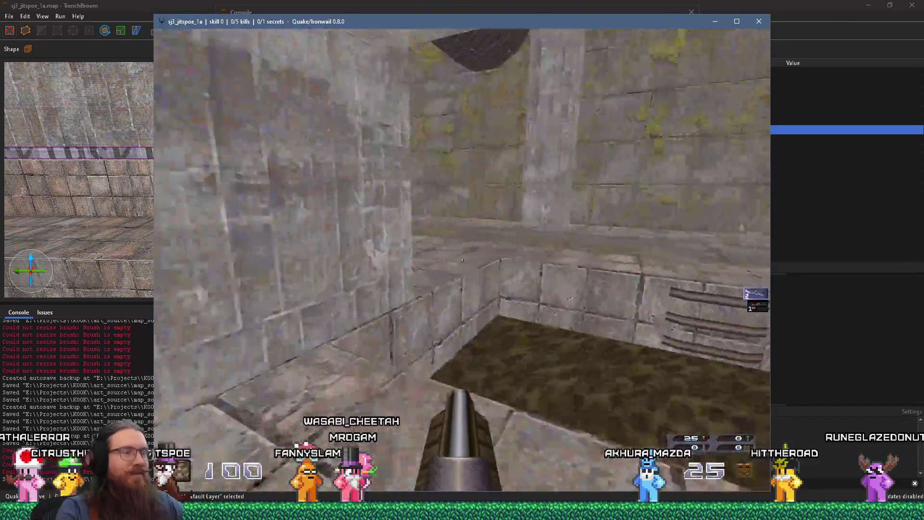
key("w")
key("w")
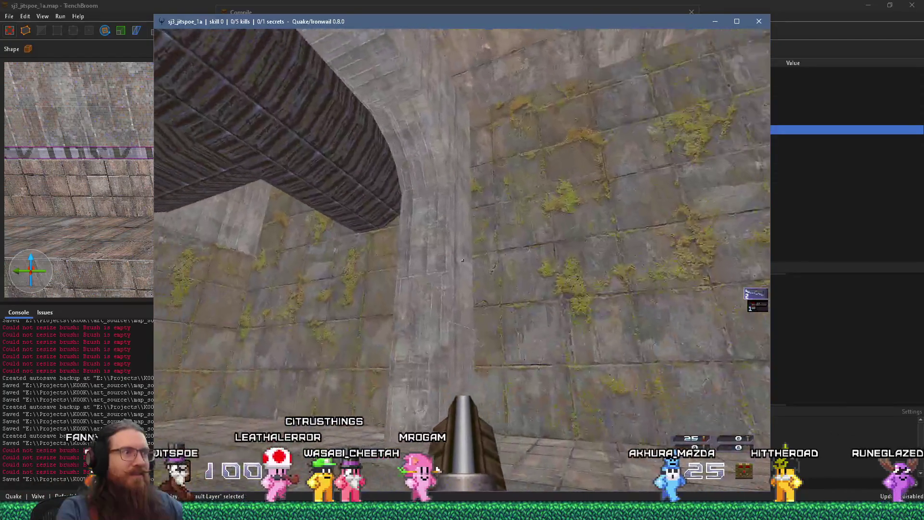
key("w")
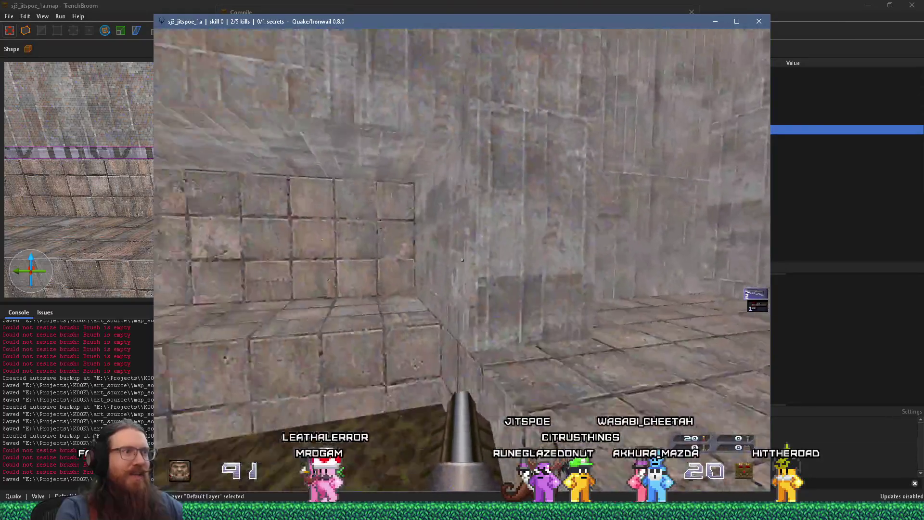
key("w")
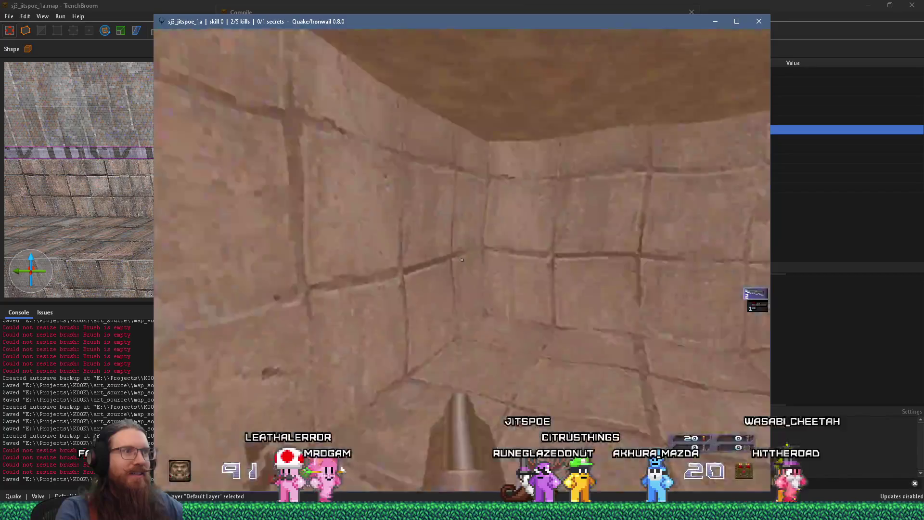
mouse_move(462, 260)
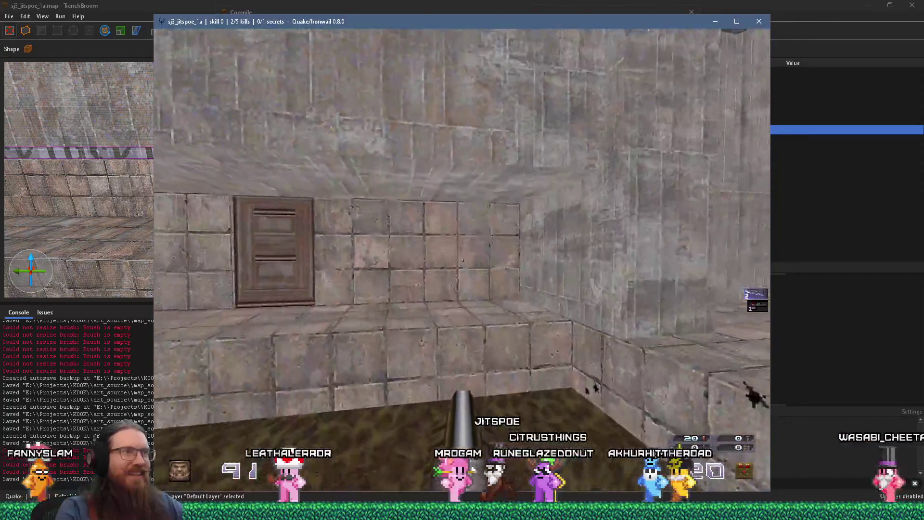
key("w")
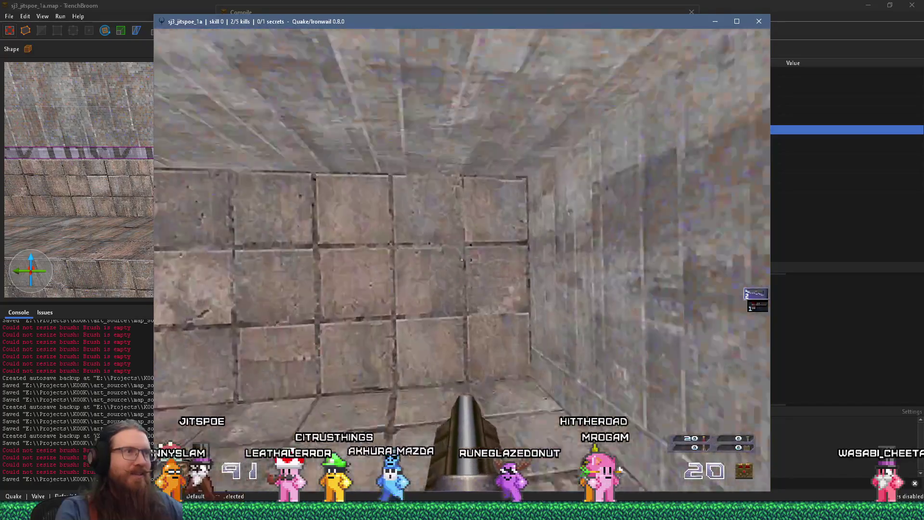
key("w")
key("w")
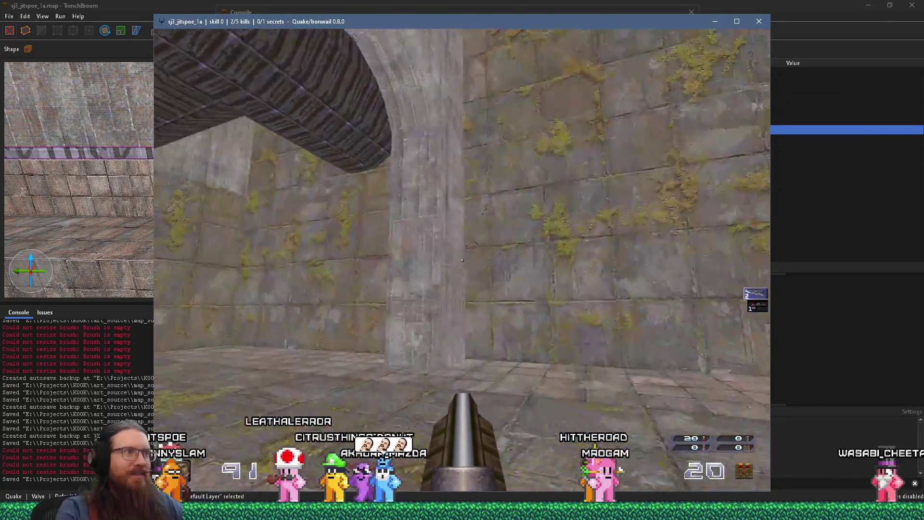
key("w")
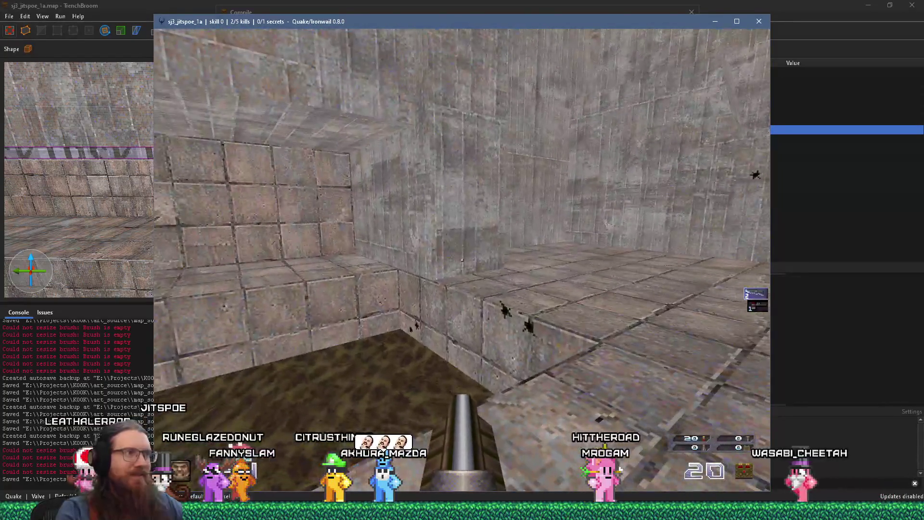
Read the console messages, return to TrenchBroom and close the compile window.
key("grave")
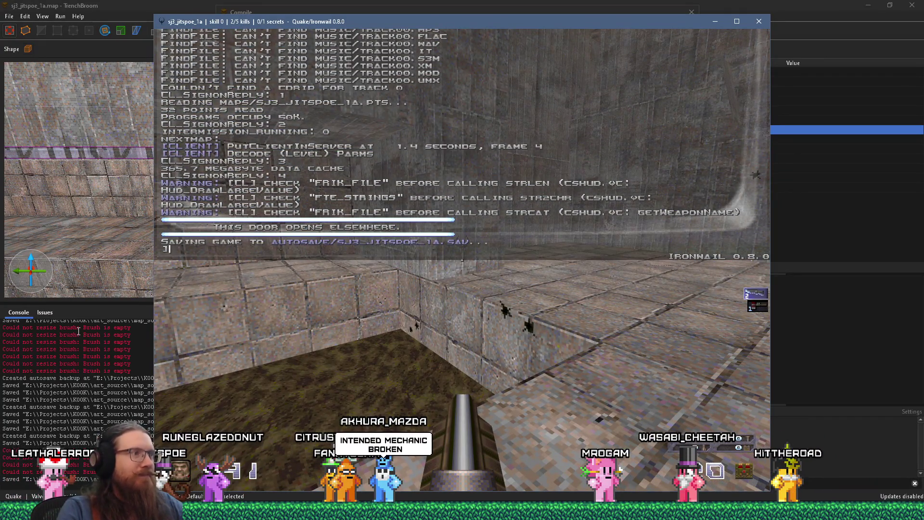
key("alt+Tab")
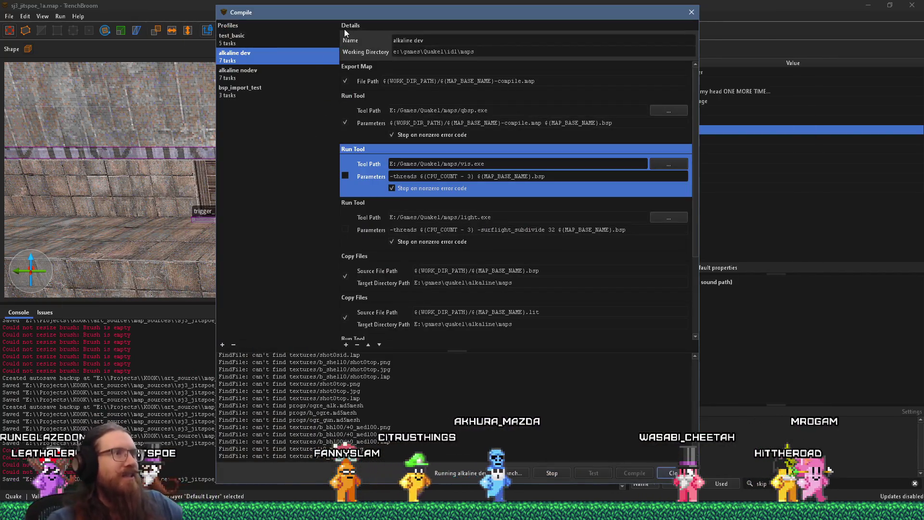
left_click(692, 12)
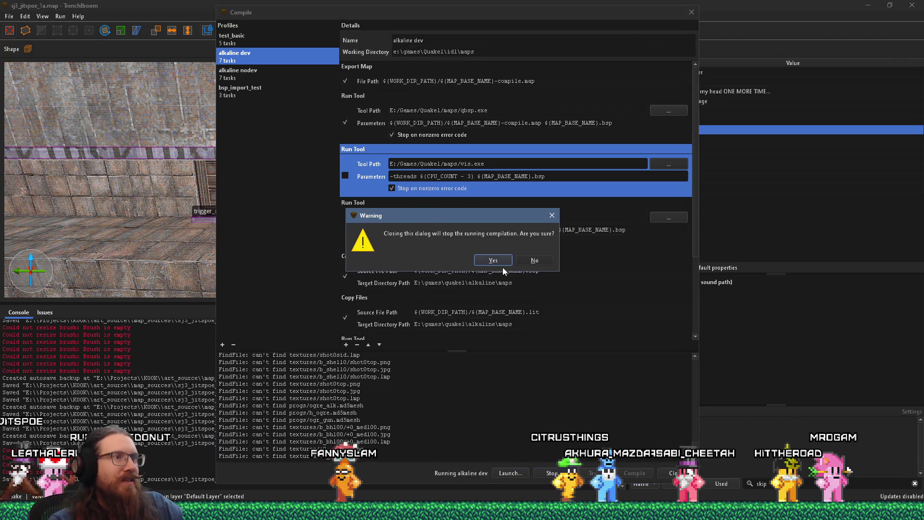
Stop the compilation and drag the trigger_counter down to origin 113 747 0.
left_click(501, 264)
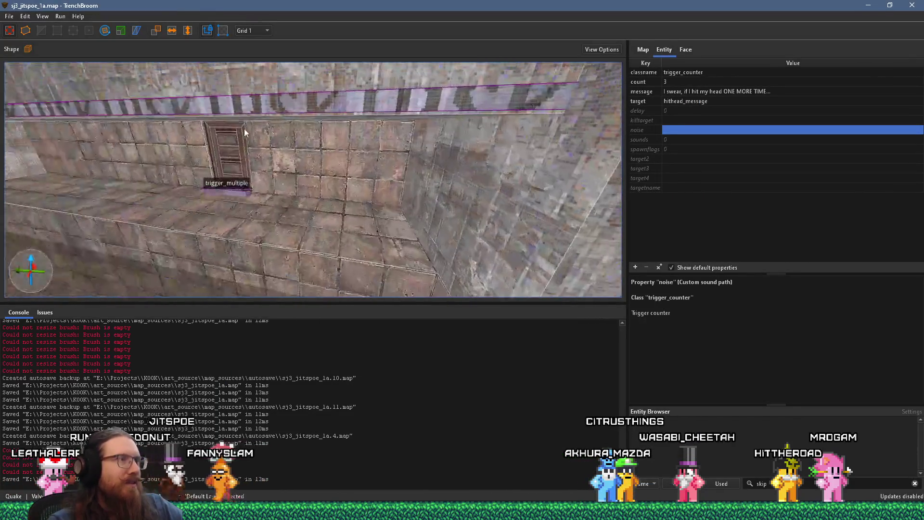
key("ctrl+u")
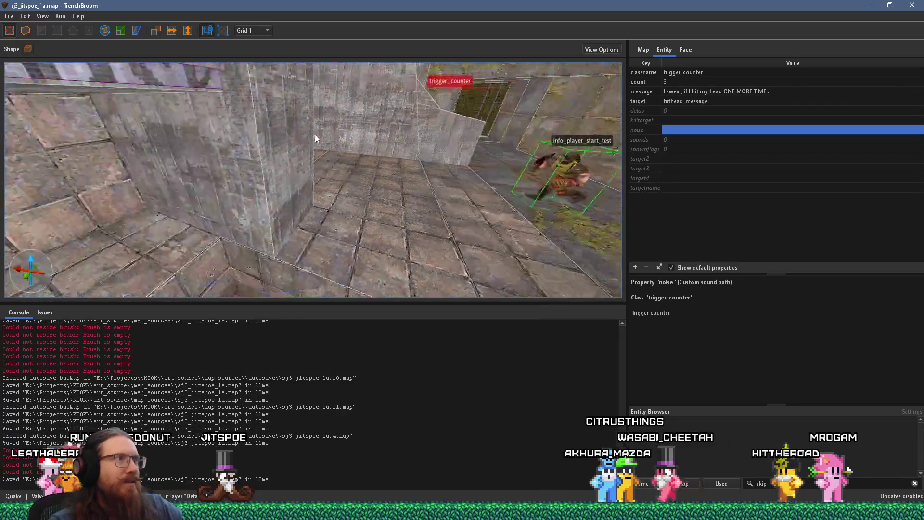
mouse_move(394, 122)
left_mouse_down()
mouse_move(370, 165)
mouse_move(185, 260)
mouse_move(310, 193)
mouse_move(494, 192)
mouse_move(440, 190)
left_mouse_up()
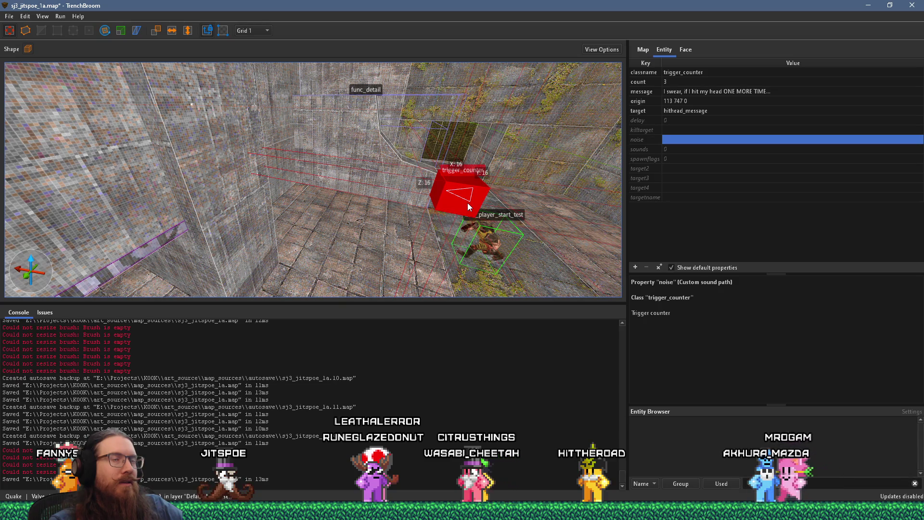
Copy the target name hithead from the wall trigger_multiple.
left_click(179, 236)
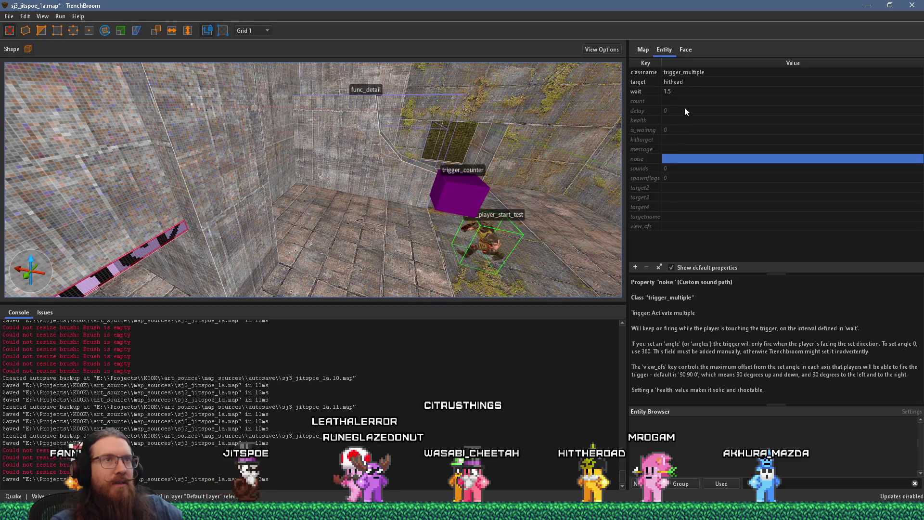
double_click(688, 83)
right_click(680, 84)
left_click(697, 125)
Remove the trigger_counter's hithead_message target and give it targetname hithead.
left_click(481, 134)
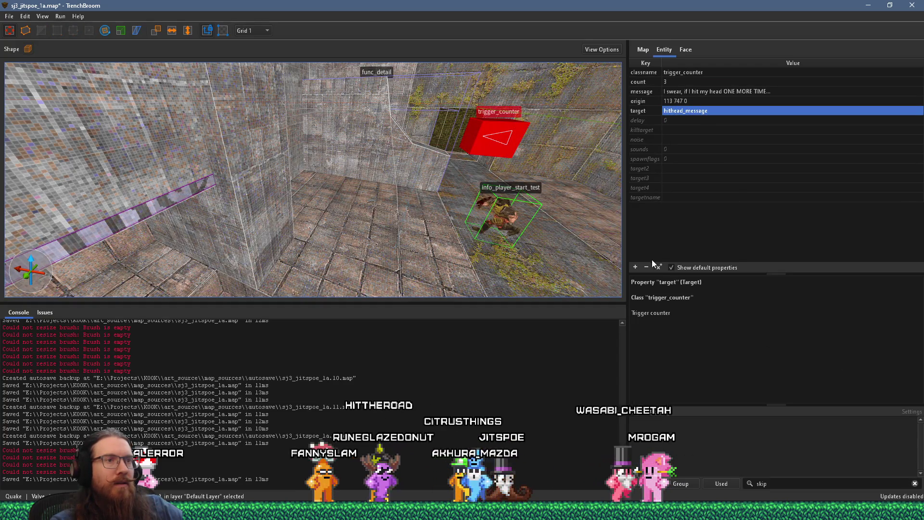
left_click(636, 267)
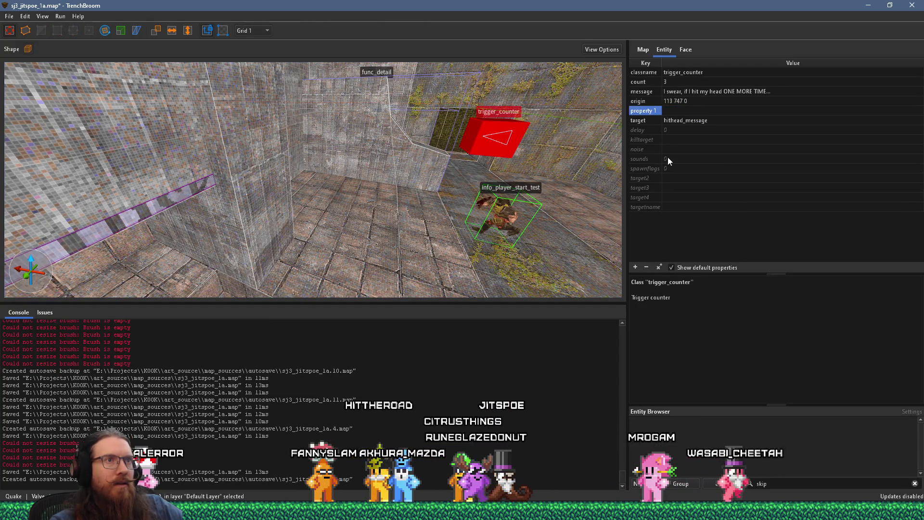
left_click(645, 267)
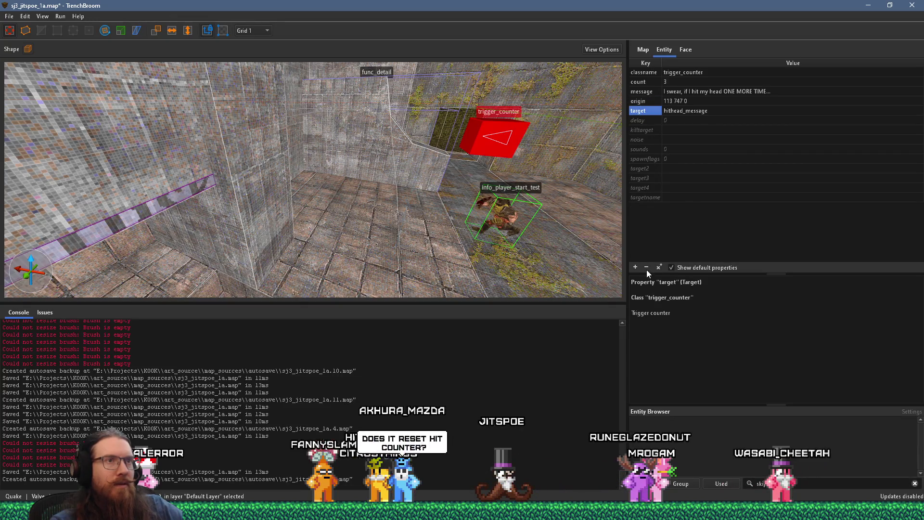
left_click(646, 267)
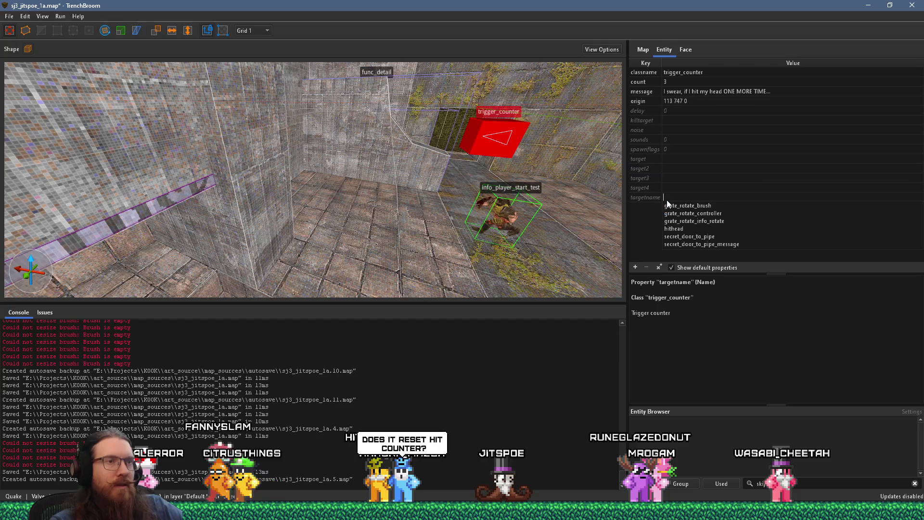
type("hithead")
key("Return")
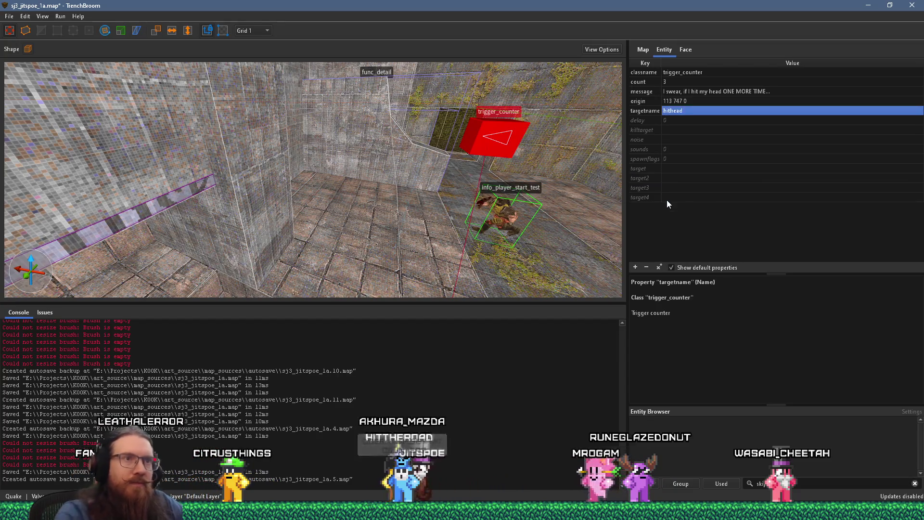
Move the trigger_counter to origin 202 808 0 and save the map.
mouse_move(495, 166)
left_mouse_down()
mouse_move(532, 181)
mouse_move(526, 190)
mouse_move(344, 155)
left_mouse_up()
key("a")
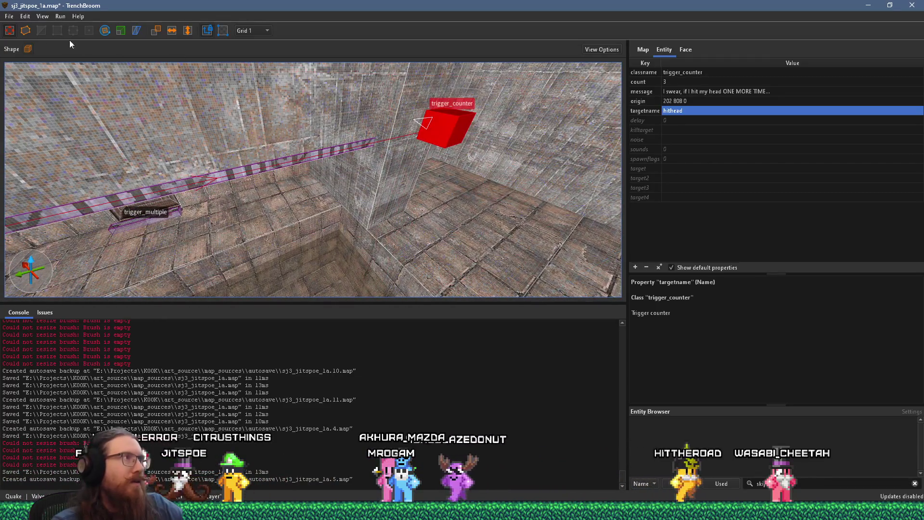
left_click(9, 16)
left_click(20, 72)
key("w")
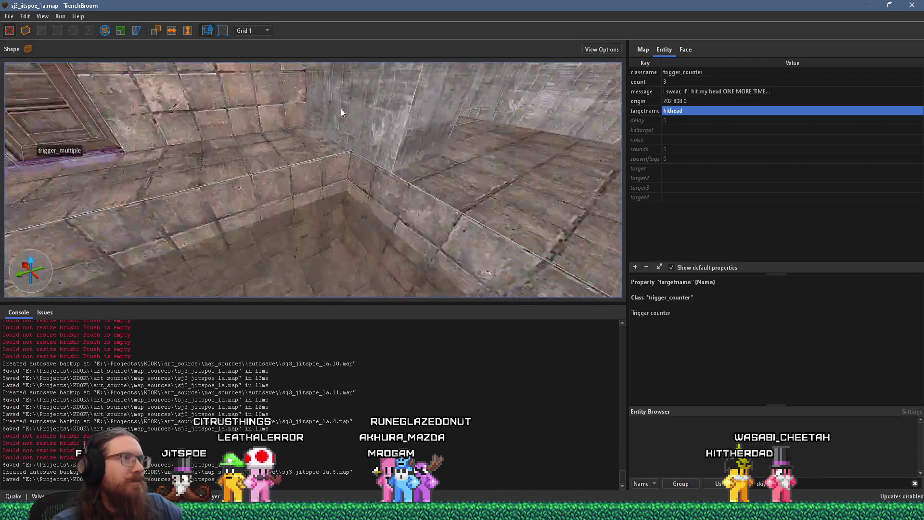
Compile the map again with the alkaline dev profile.
key("s")
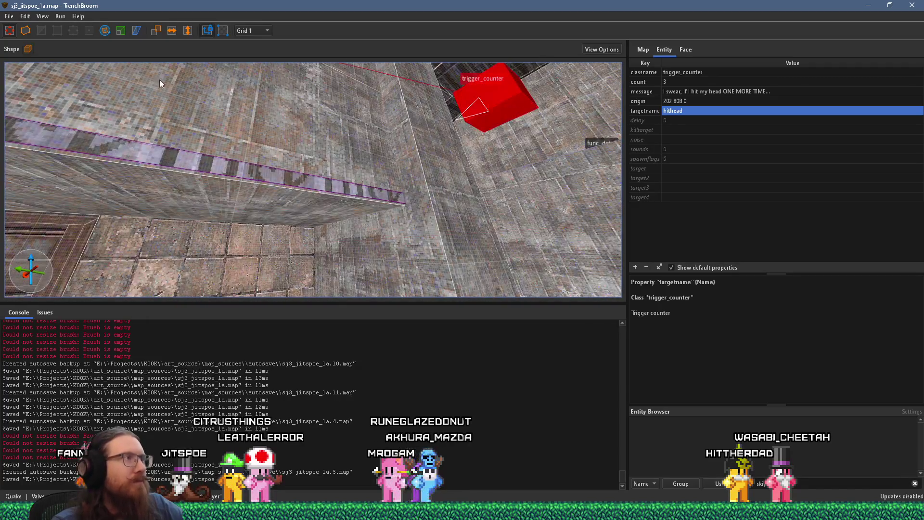
left_click(67, 28)
left_click(631, 472)
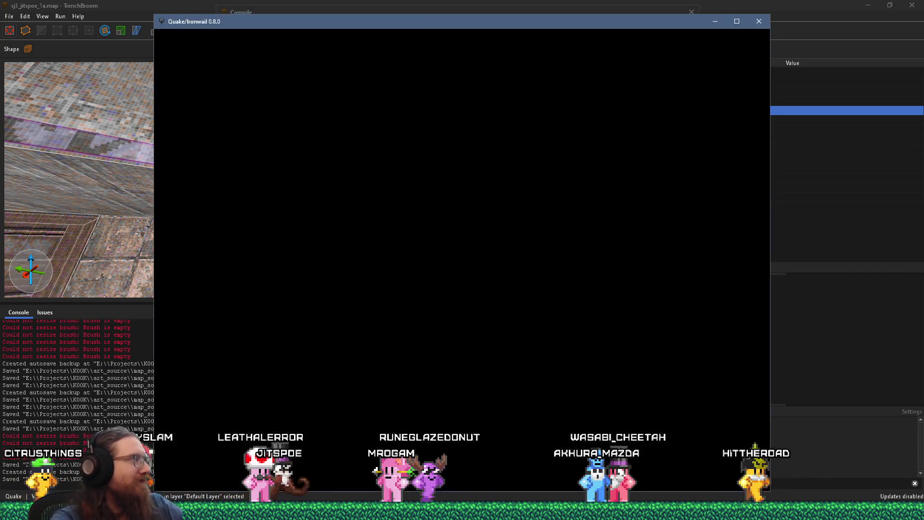
Walk into the wall trigger three times to see the countdown and final message.
key("w")
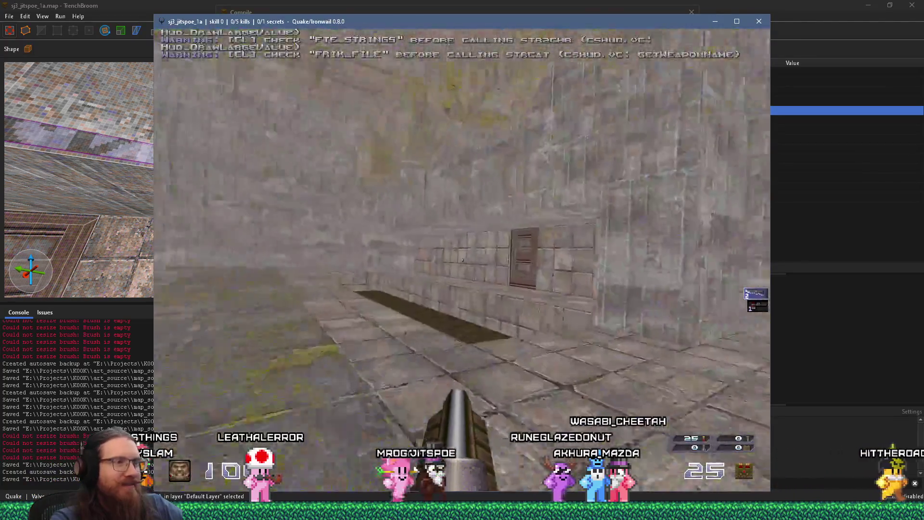
key("w")
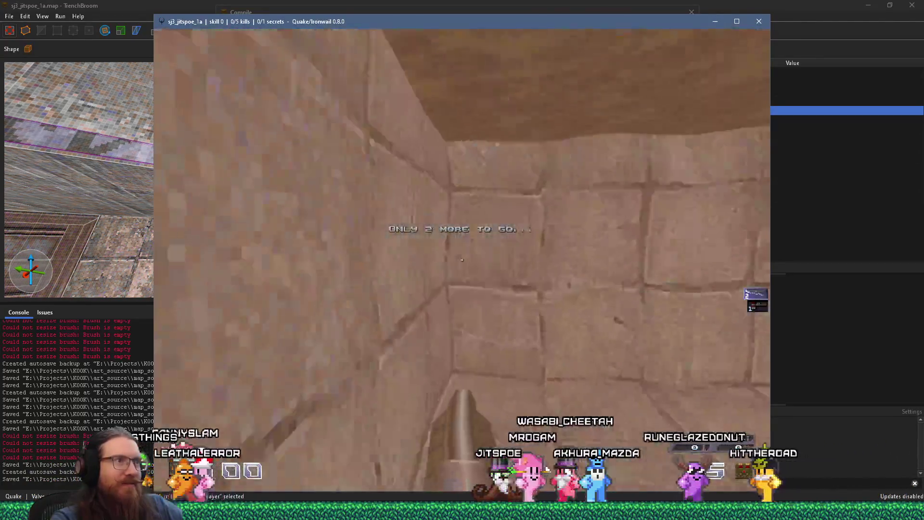
key("w")
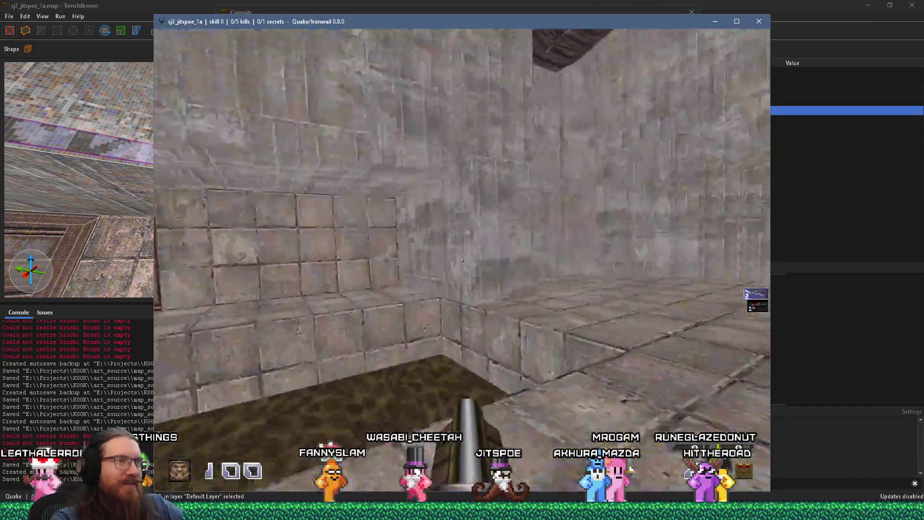
key("w")
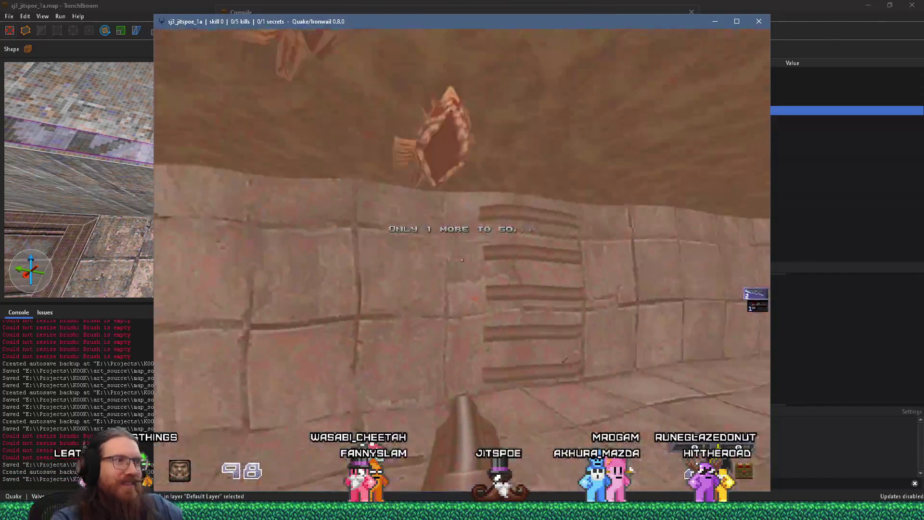
key("w")
key("w")
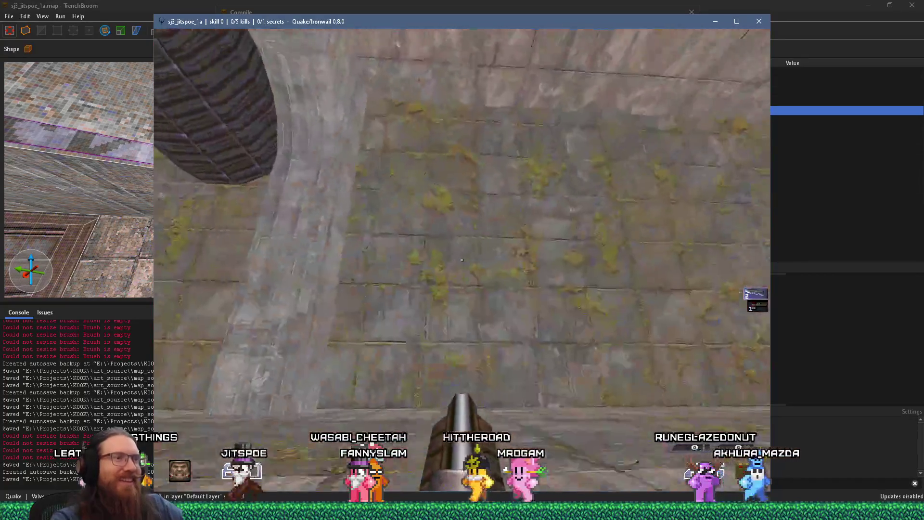
Quit Ironwail with the 'quit' console command.
key("w")
key("grave")
type("quit")
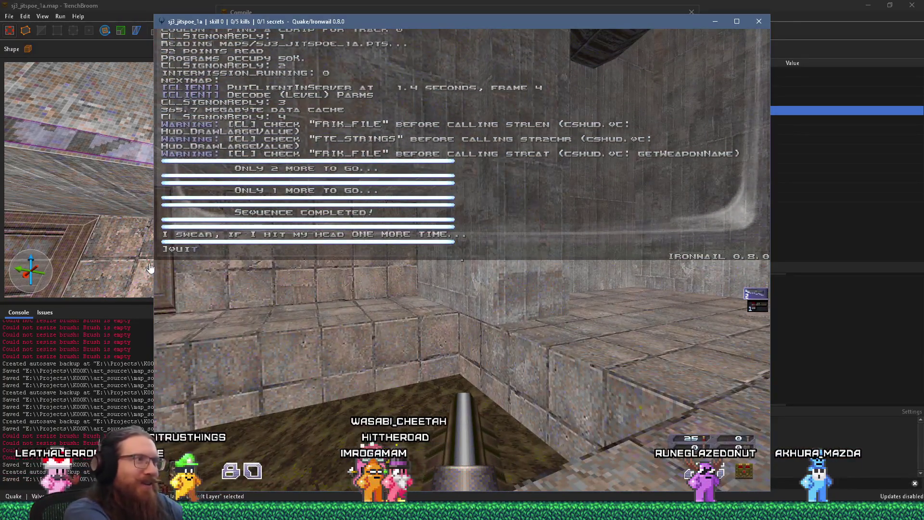
key("Return")
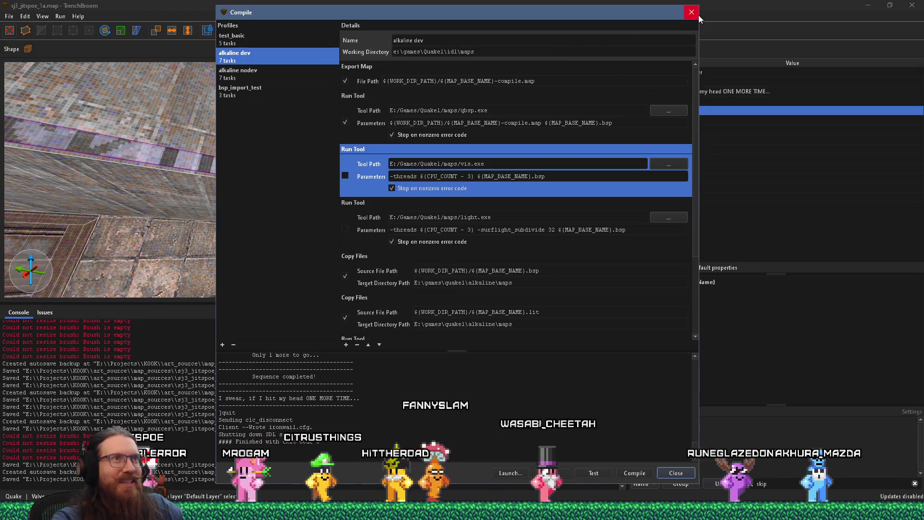
Close the compile window and tick No Message in the trigger_counter's spawnflags.
left_click(692, 13)
left_click(644, 159)
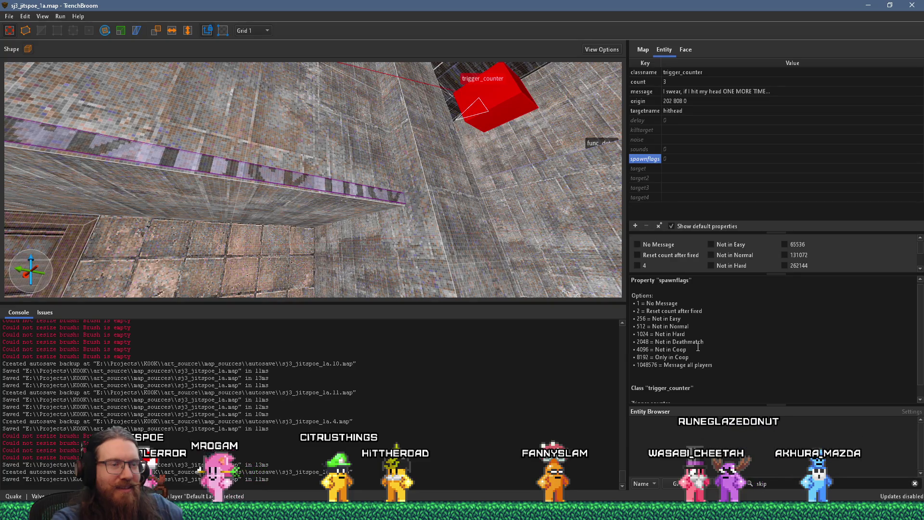
left_click(648, 244)
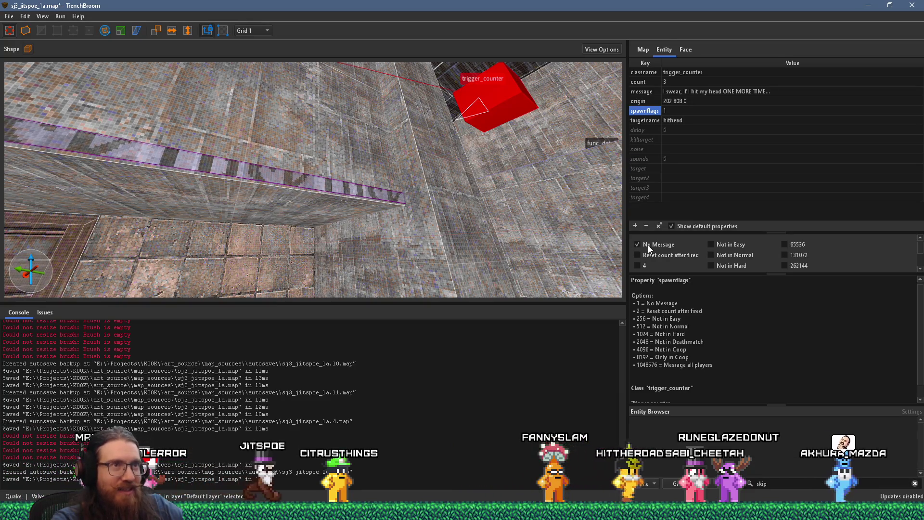
Save the map and start a fresh alkaline dev compile.
scroll(689, 337, "down", 1)
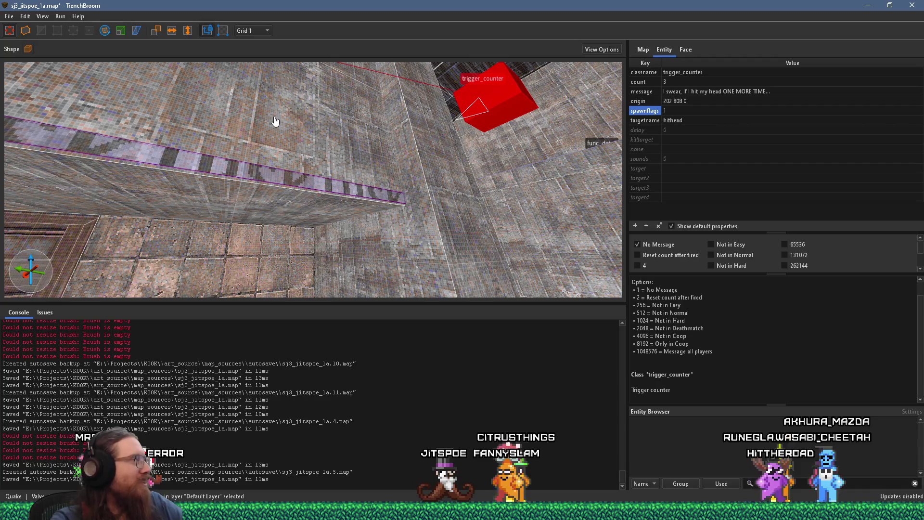
left_click(8, 16)
left_click(29, 61)
left_click(60, 16)
left_click(65, 28)
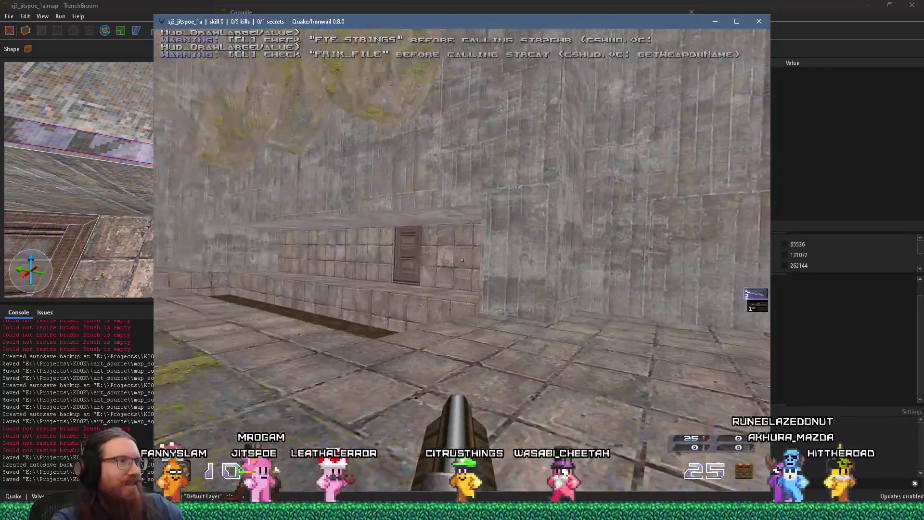
Bump the ledge along the wall to fire the trigger and check the console shows only the final message.
key("w")
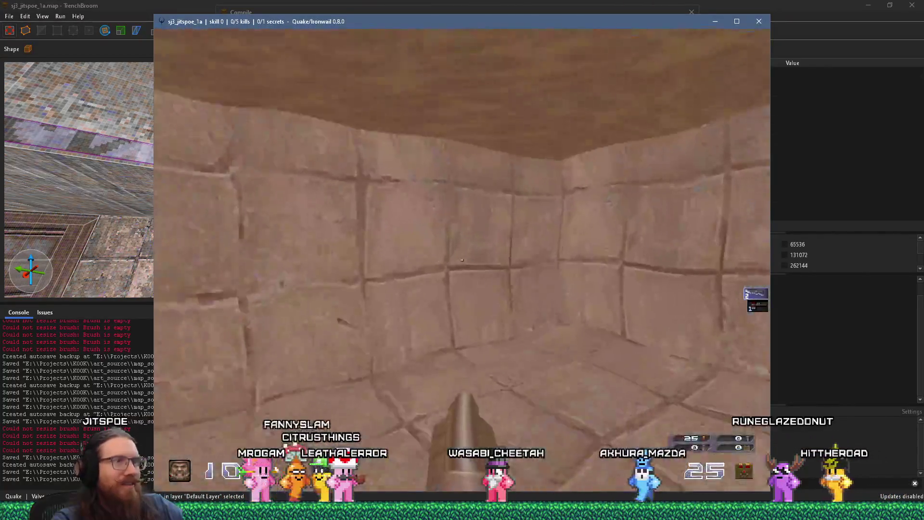
key("w")
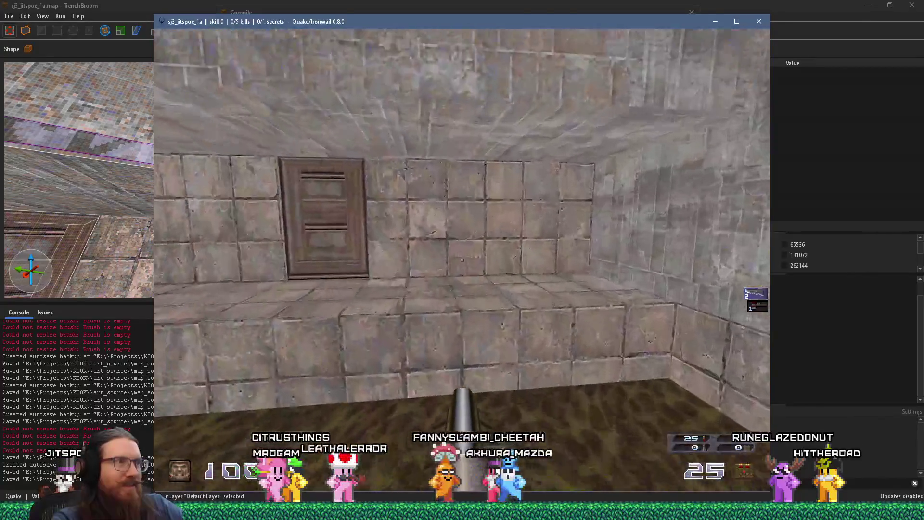
key("w")
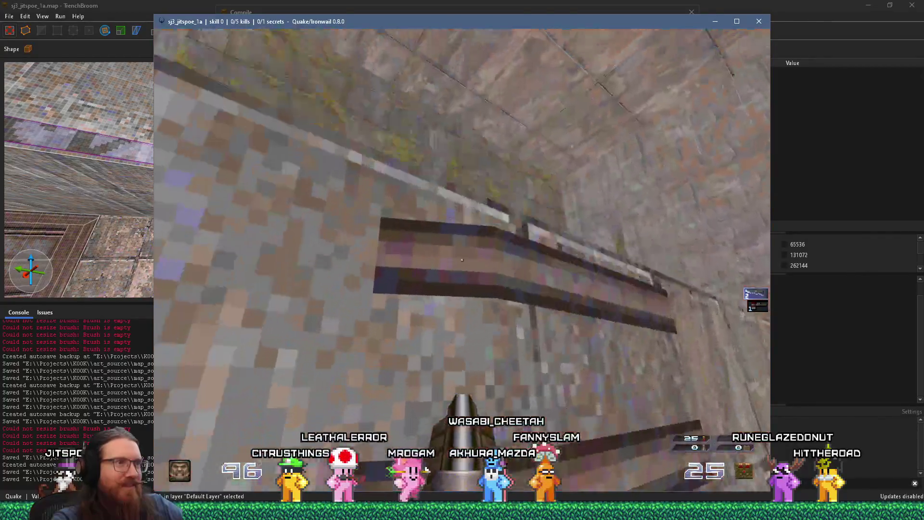
key("w")
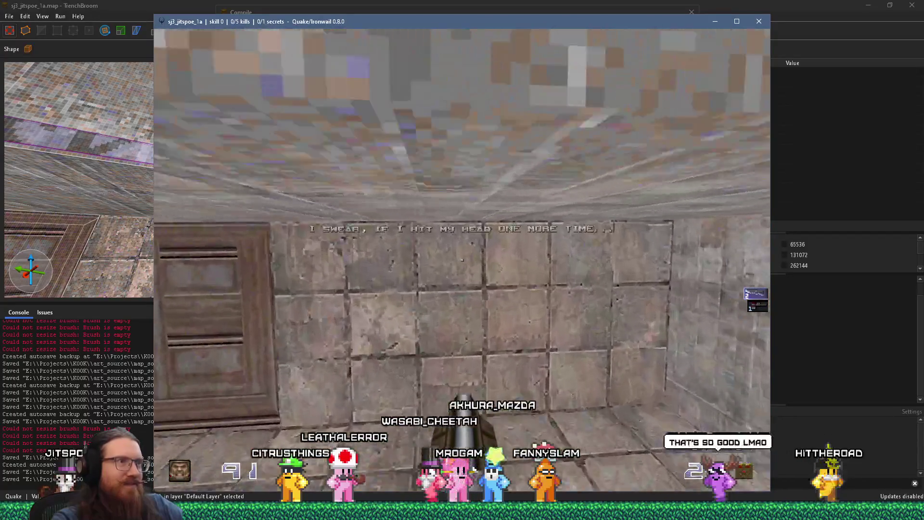
key("w")
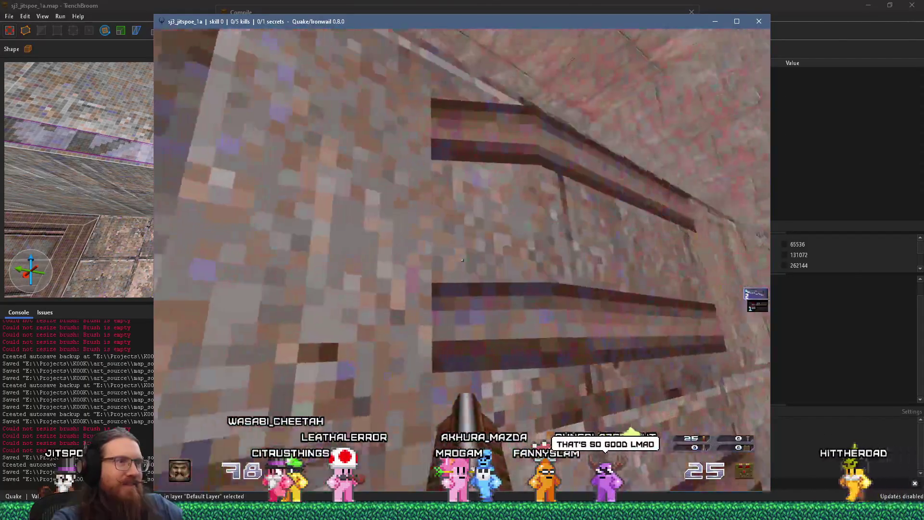
key("grave")
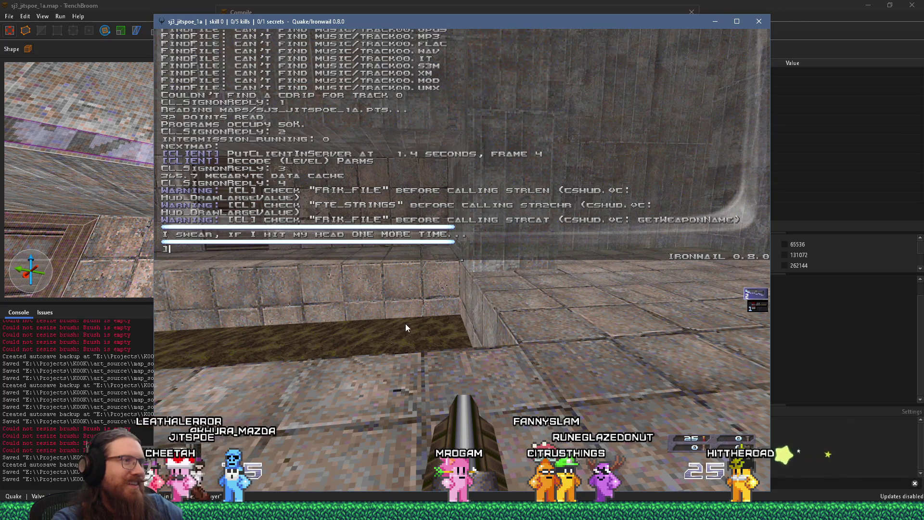
key("grave")
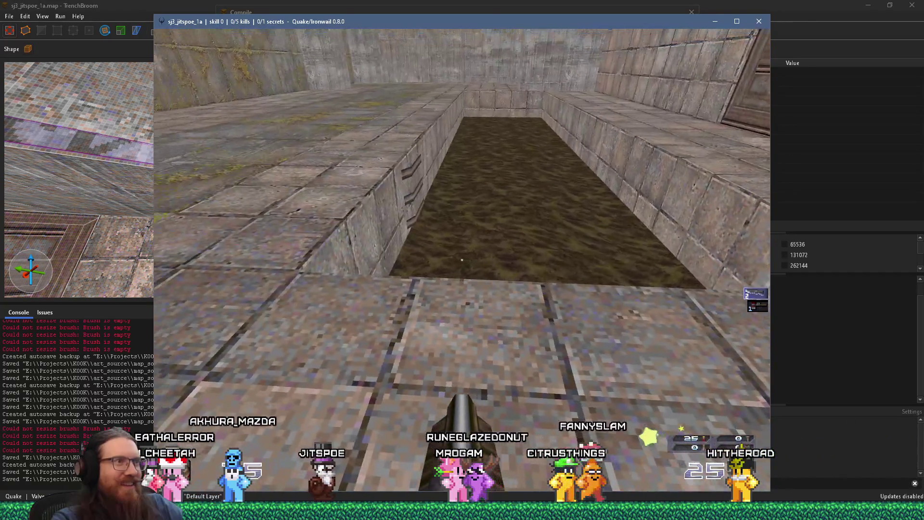
Walk back toward the door wall, then quit the game from the console.
key("w")
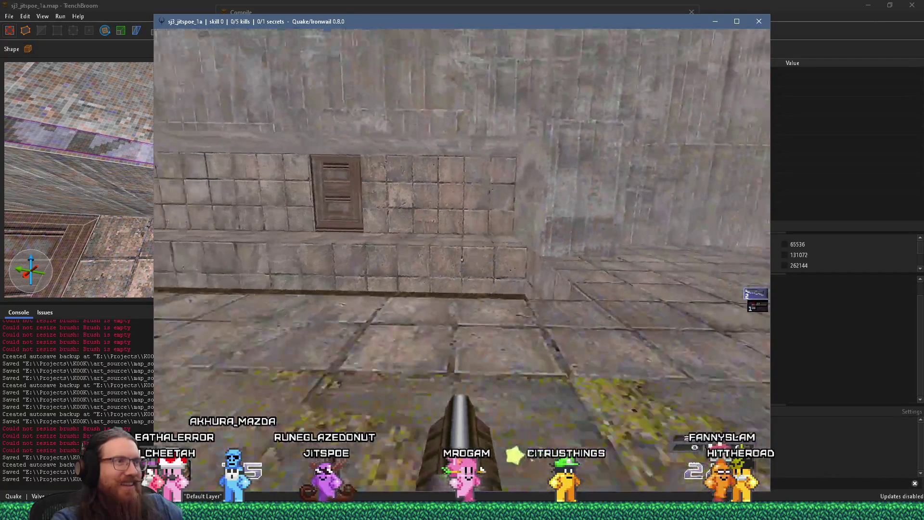
key("w")
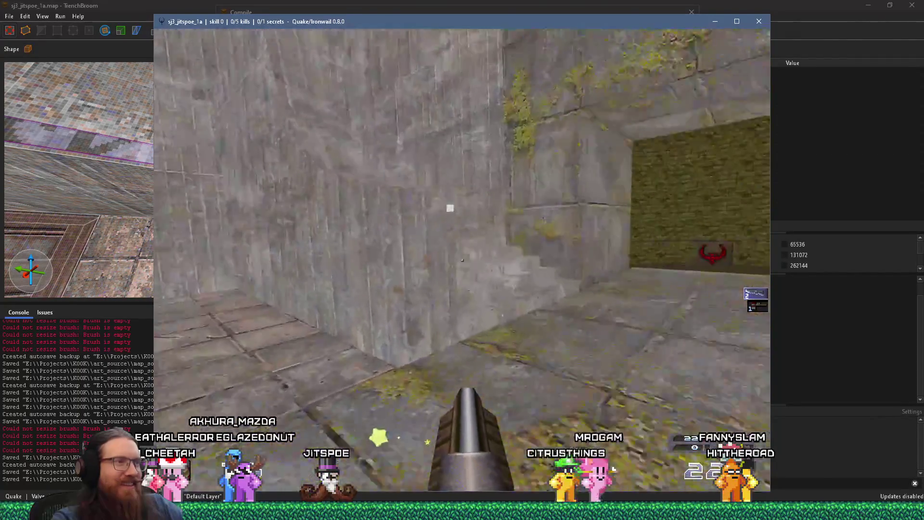
key("grave")
type("quit")
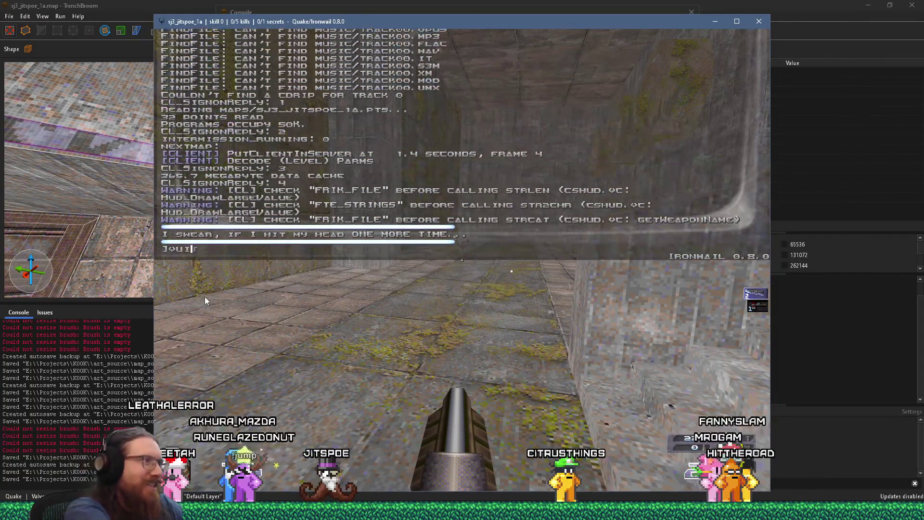
key("Return")
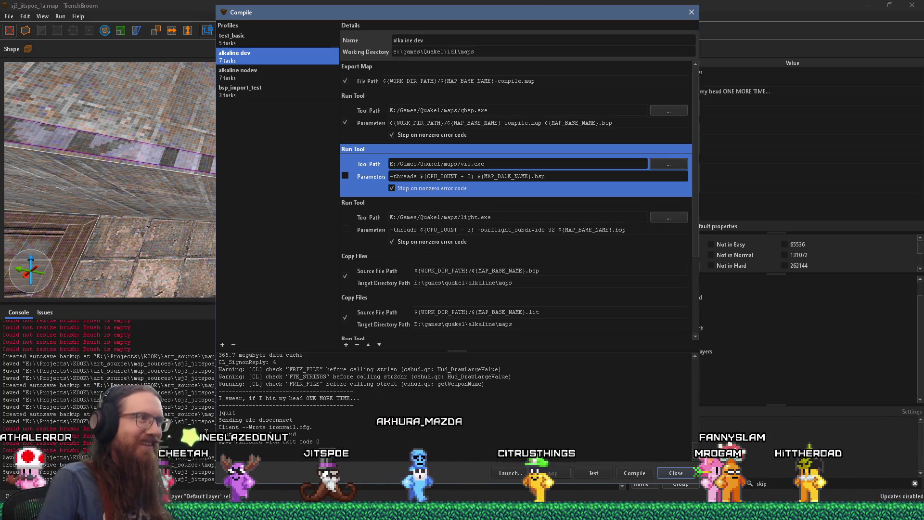
Close the compile dialog and orbit the 3D view toward the wall, door and triggers.
left_click(137, 4)
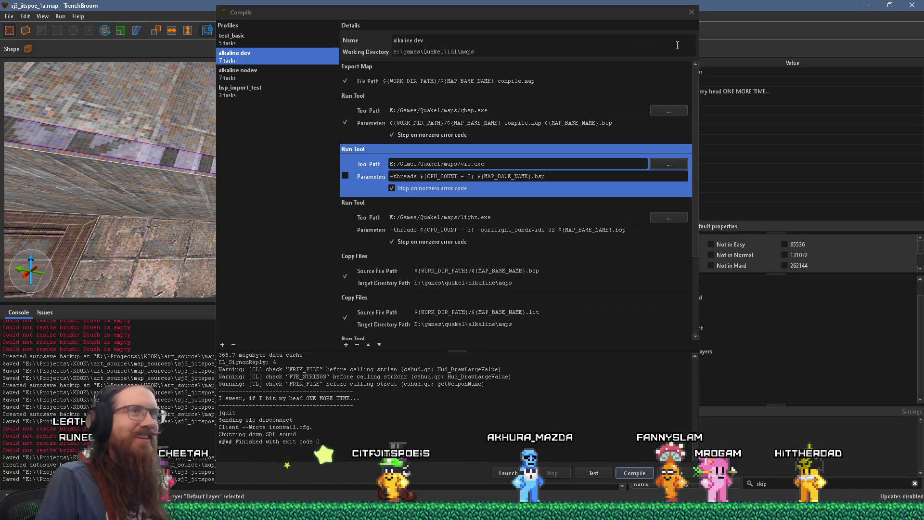
left_click(690, 11)
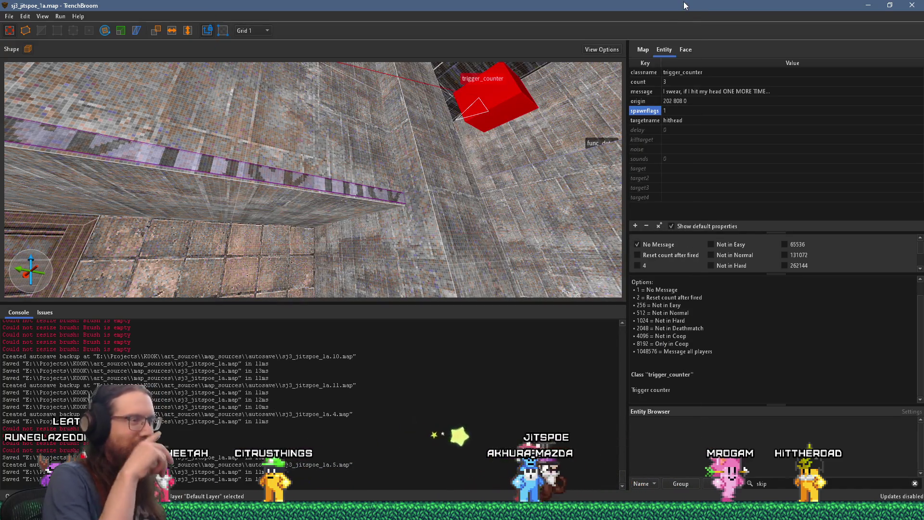
mouse_move(217, 147)
left_mouse_down()
mouse_move(215, 166)
mouse_move(311, 199)
left_mouse_up()
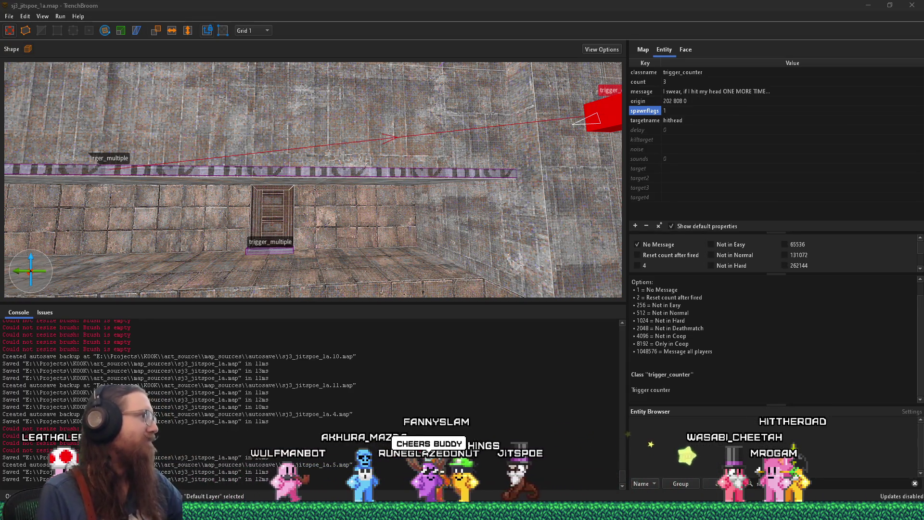
Open a new Firefox tab and go to twitch.tv.
mouse_move(459, 510)
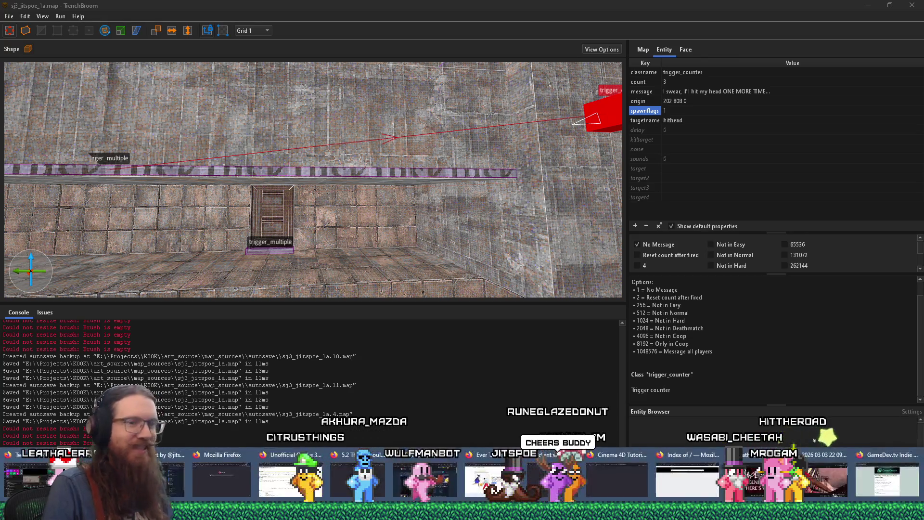
left_click(687, 478)
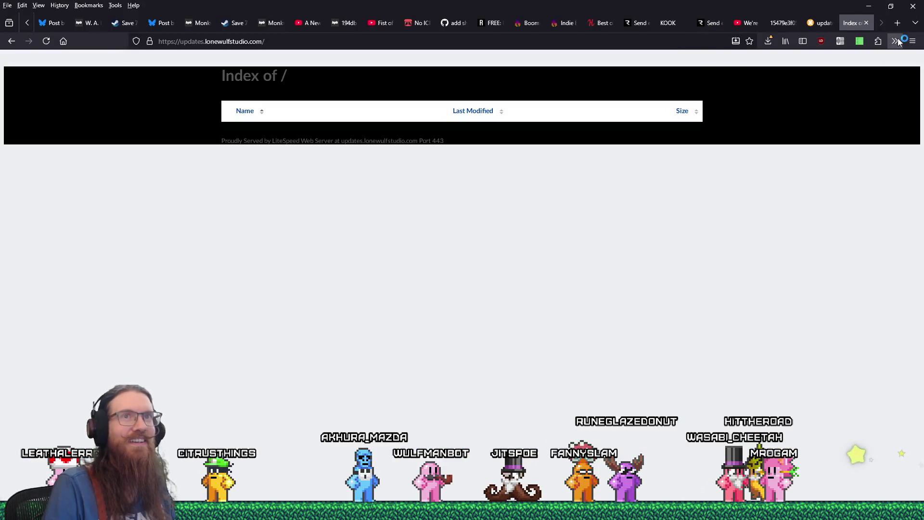
left_click(896, 24)
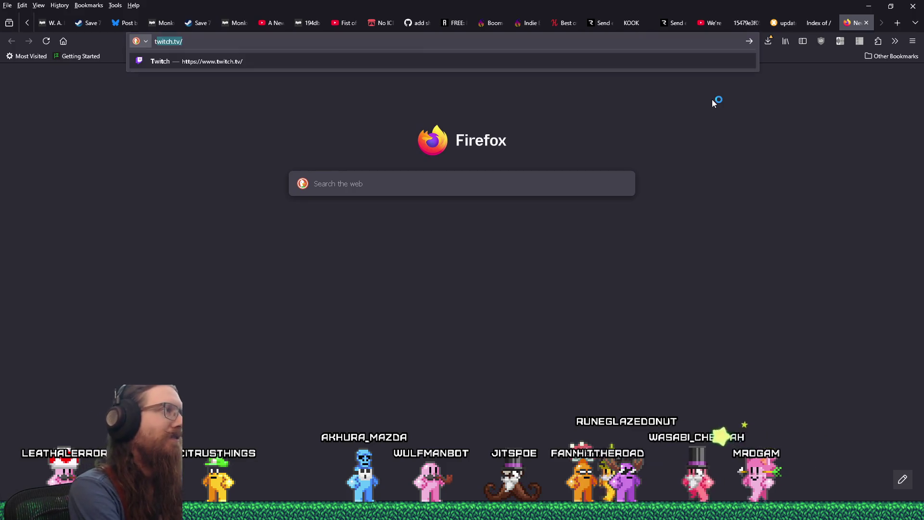
type("twitch.tv")
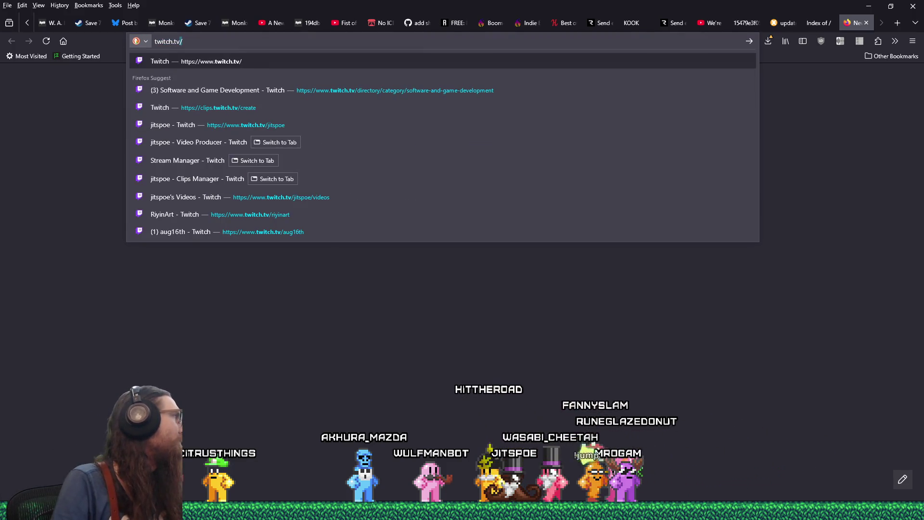
key("Return")
left_click(258, 40)
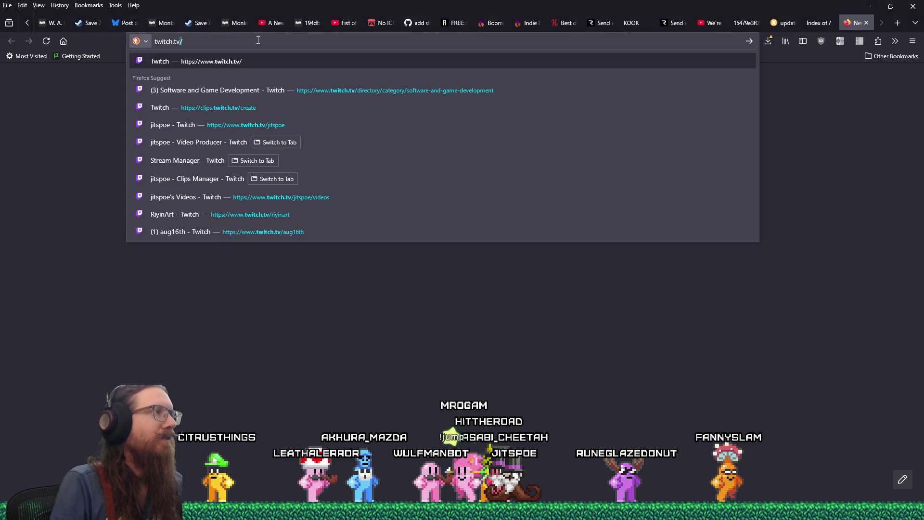
key("Return")
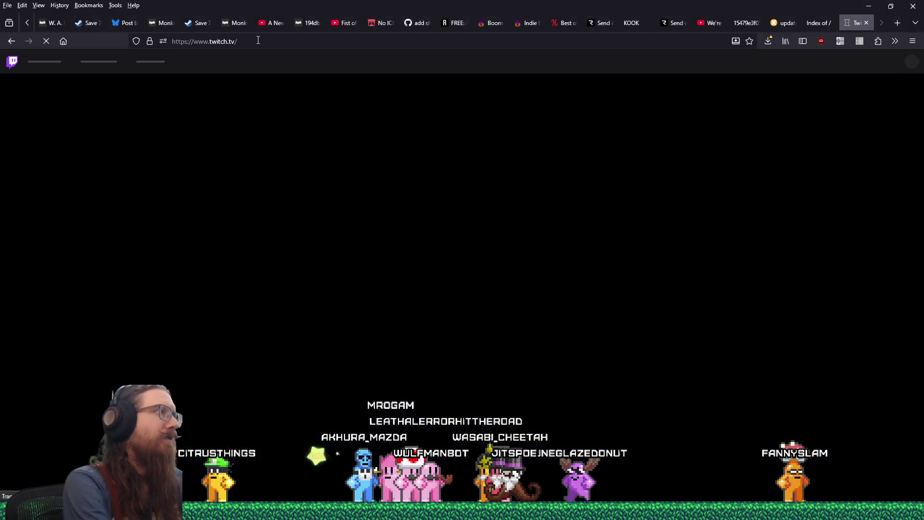